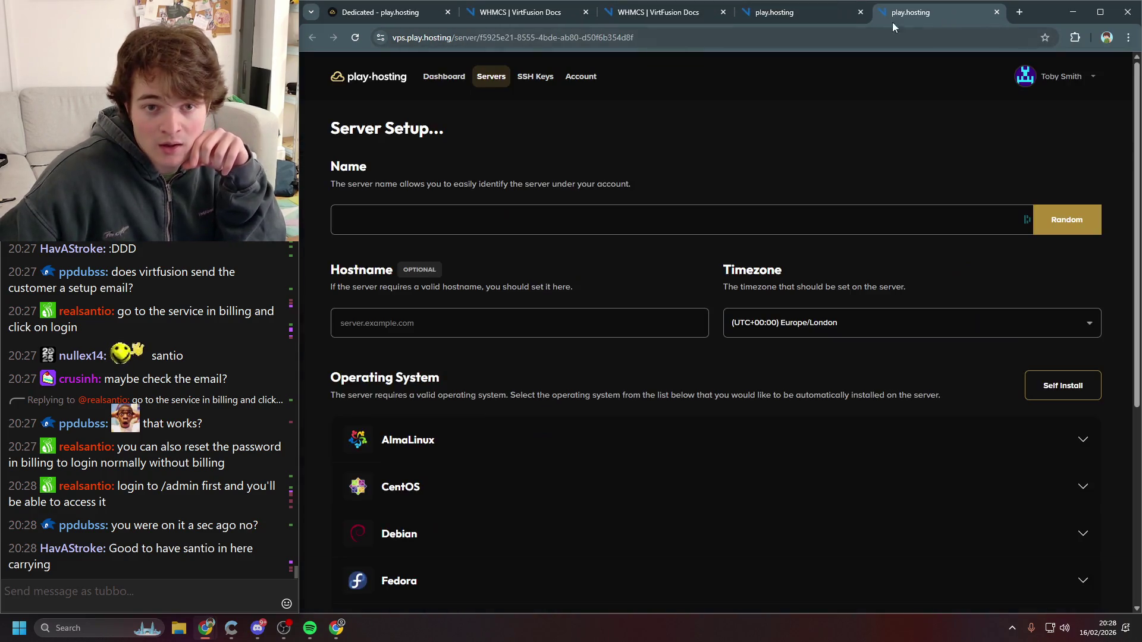
Review Recent Servers on the dashboard, then open Manage for the 'Awaiting Setup...' server.
click(444, 76)
click(1050, 76)
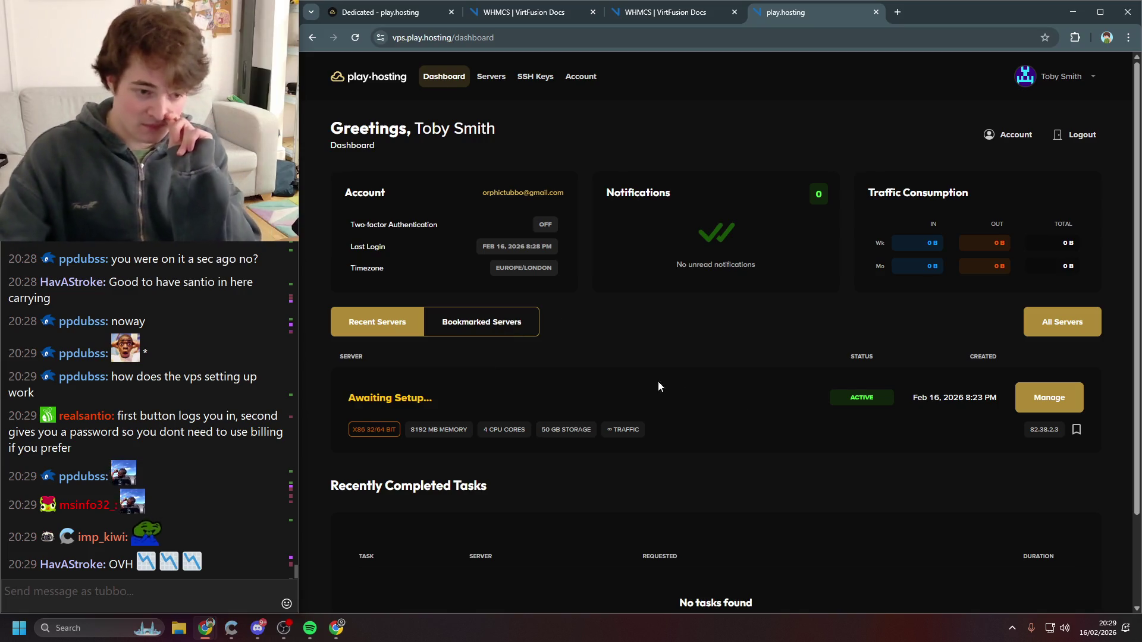
click(1049, 397)
Name the server 'Tubbo Test 1' with hostname 'lala-lala-la'.
click(421, 219)
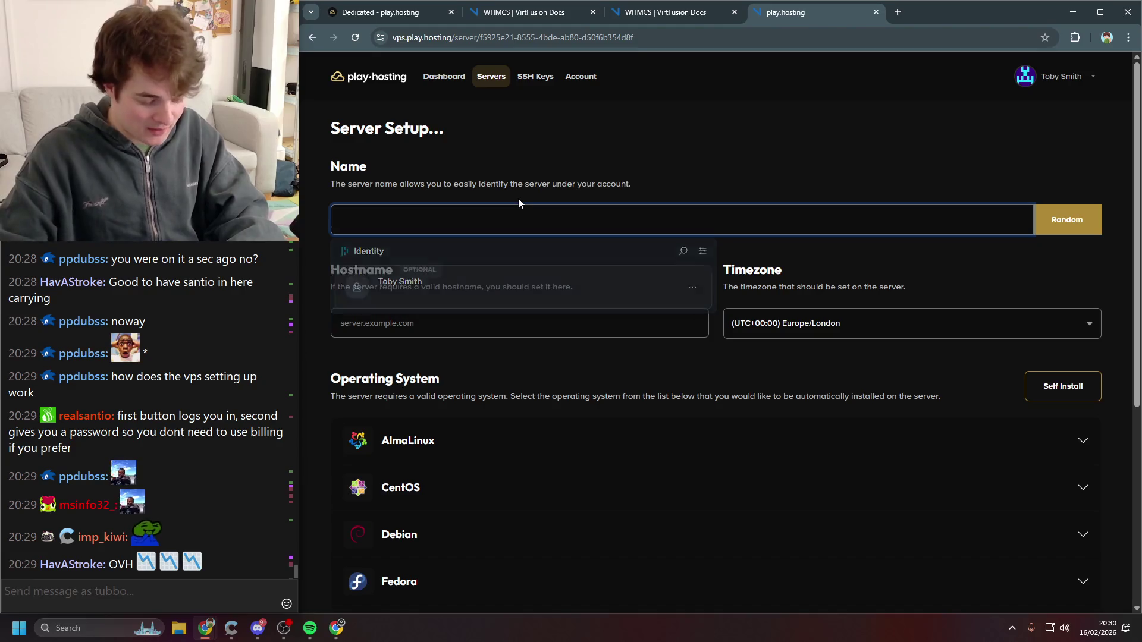
text(Tubbo Test)
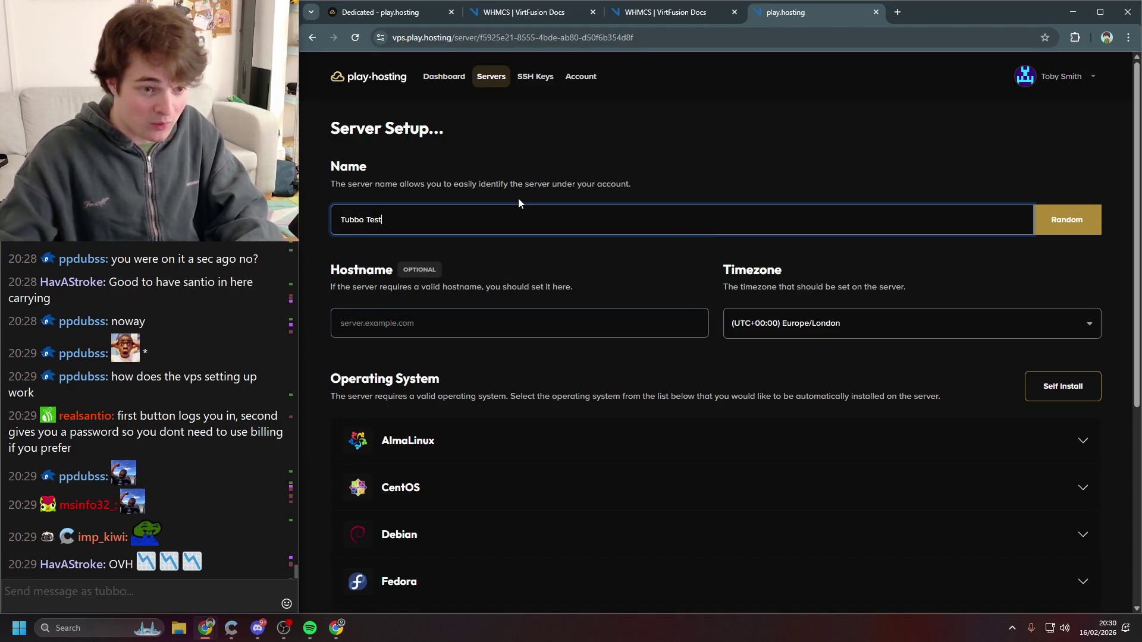
text( 1)
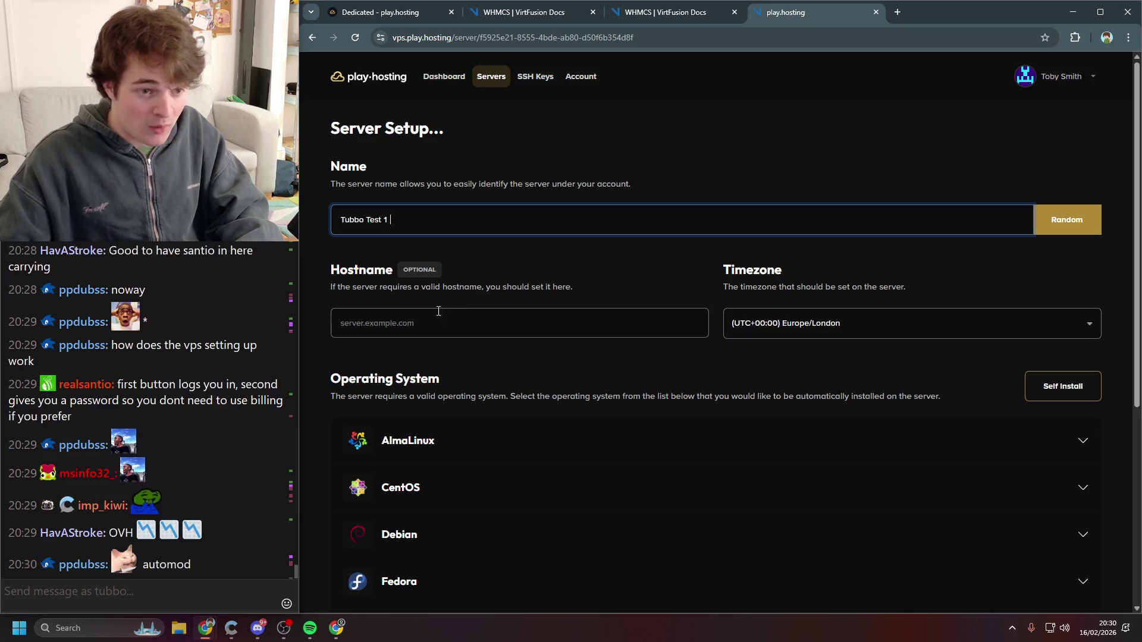
click(408, 332)
text(la)
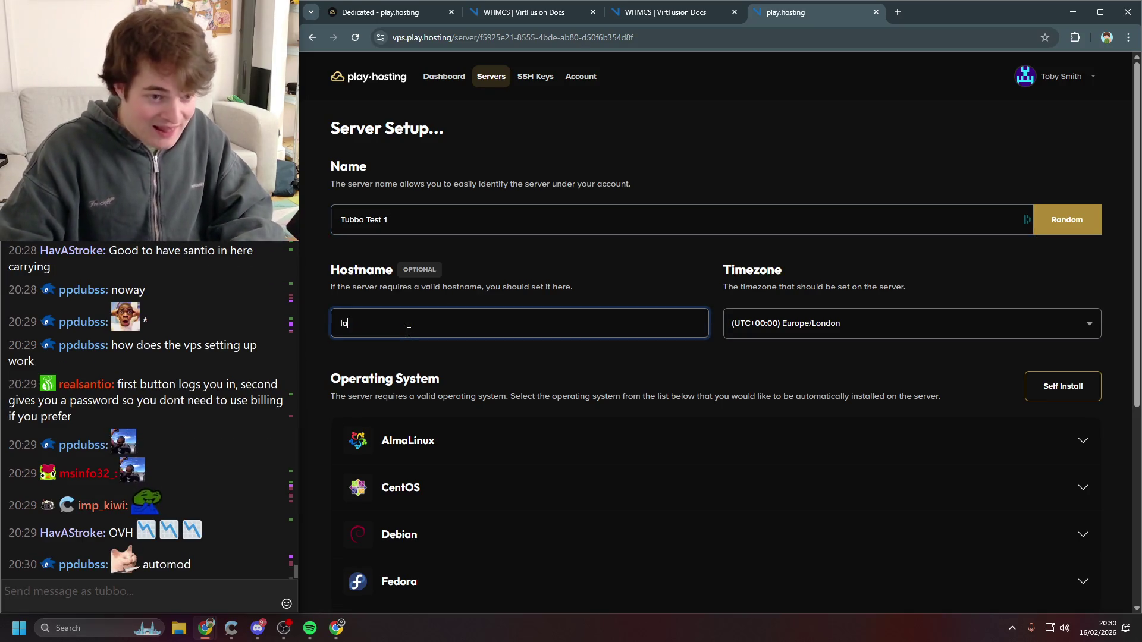
text(la-lala-la)
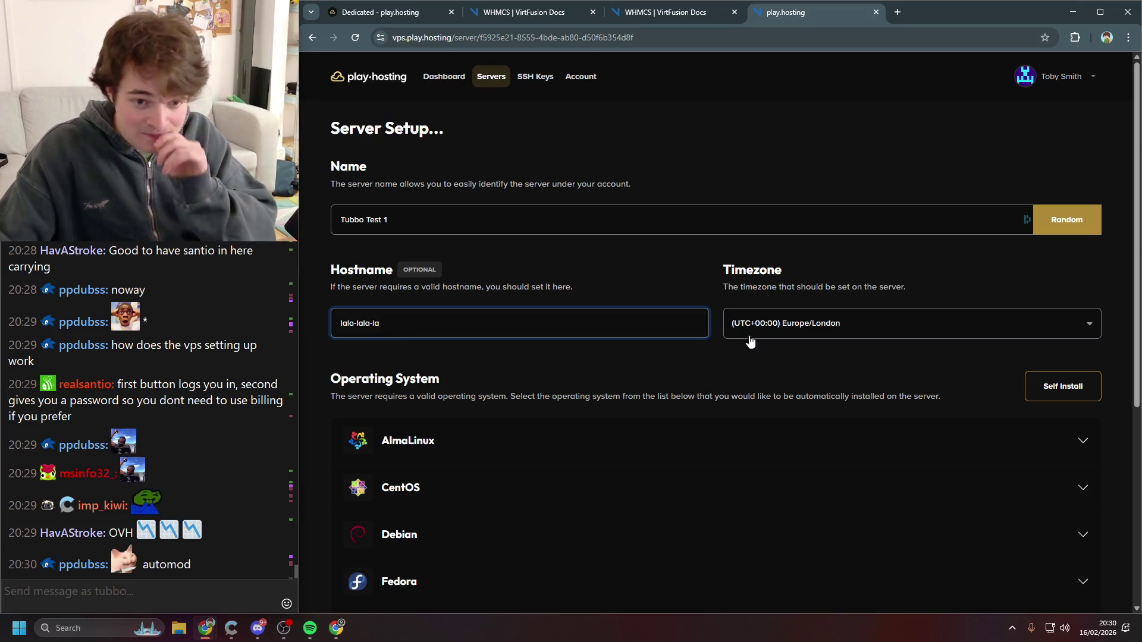
Choose Debian 13 (Trixie) Minimal as the operating system.
scroll(444, 321, down, 5)
click(449, 227)
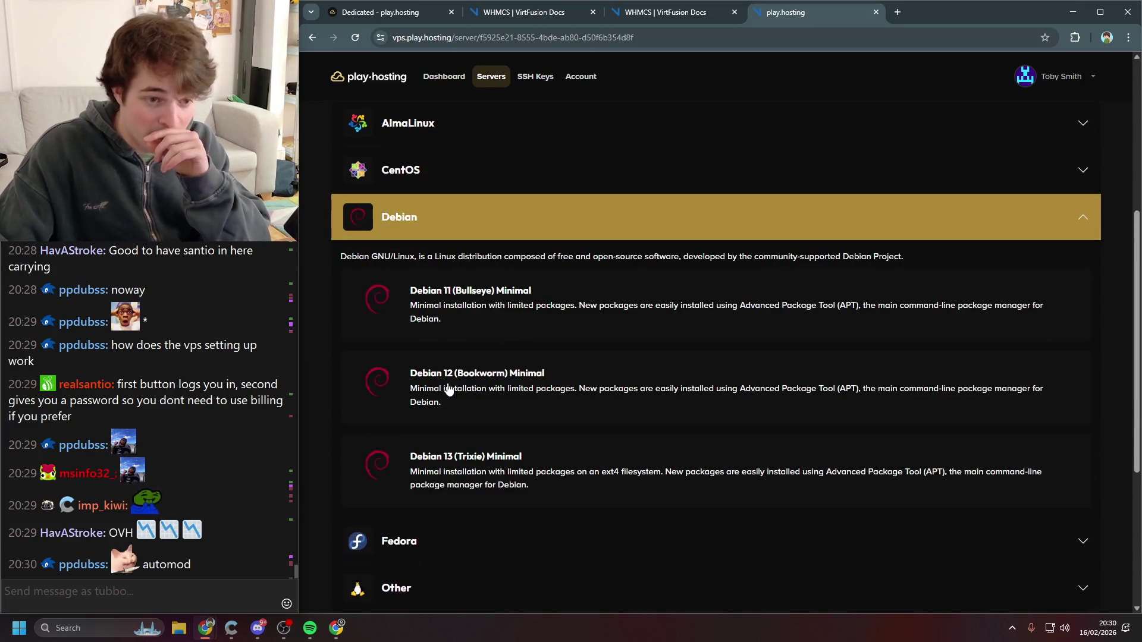
click(452, 476)
scroll(979, 486, down, 5)
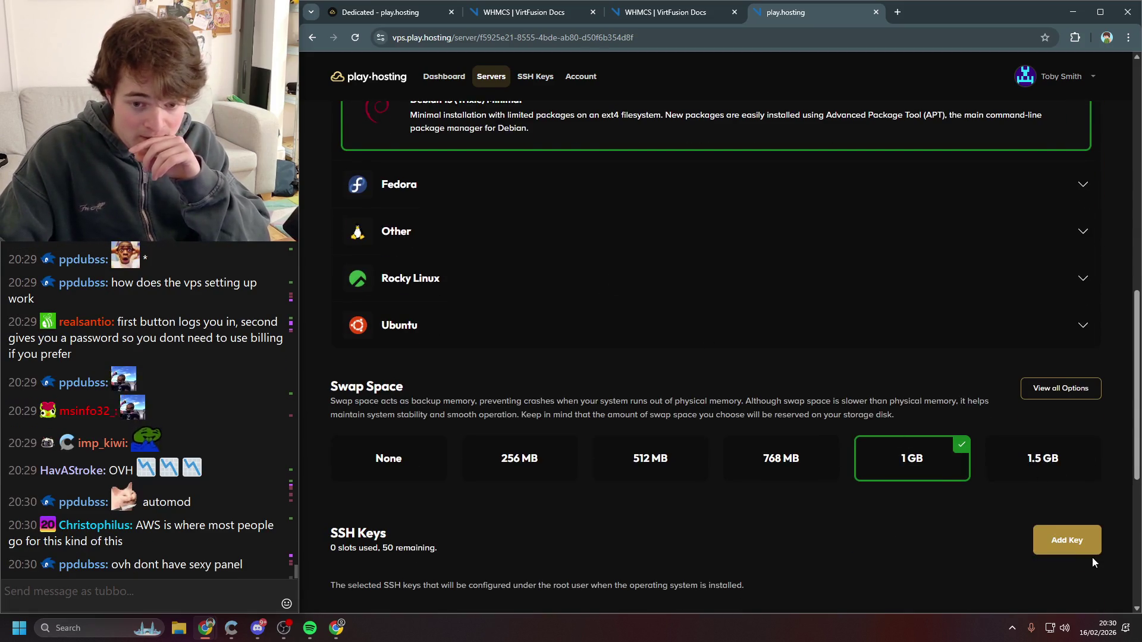
scroll(827, 506, down, 4)
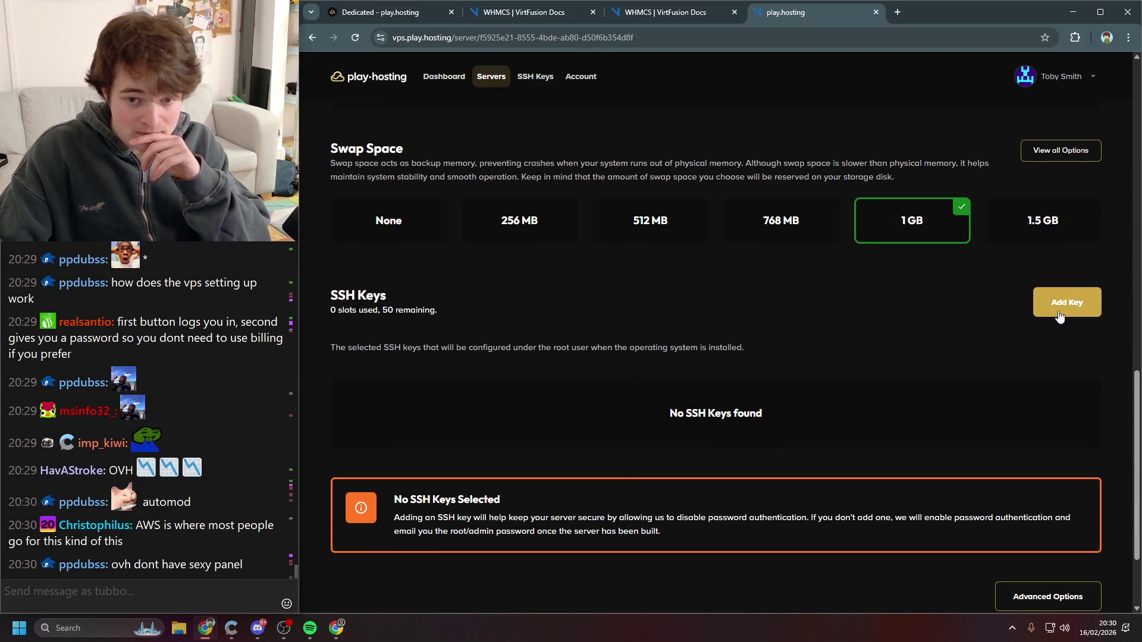
Skip adding an SSH key and try installing Debian 13 without keys.
click(1065, 303)
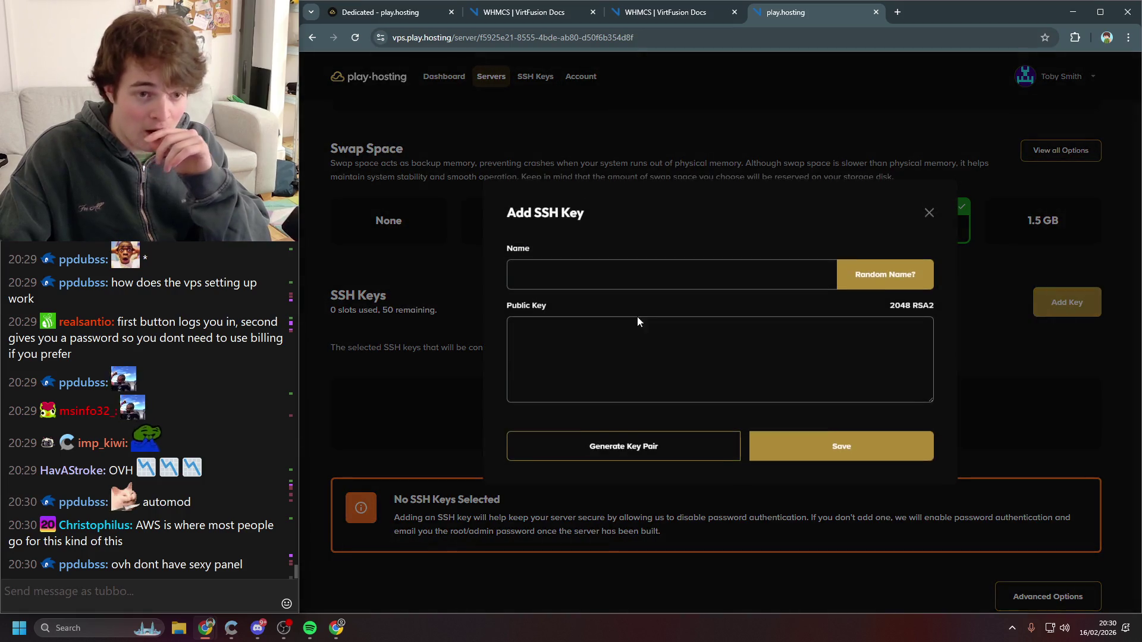
click(929, 212)
scroll(743, 405, down, 1)
scroll(744, 409, down, 2)
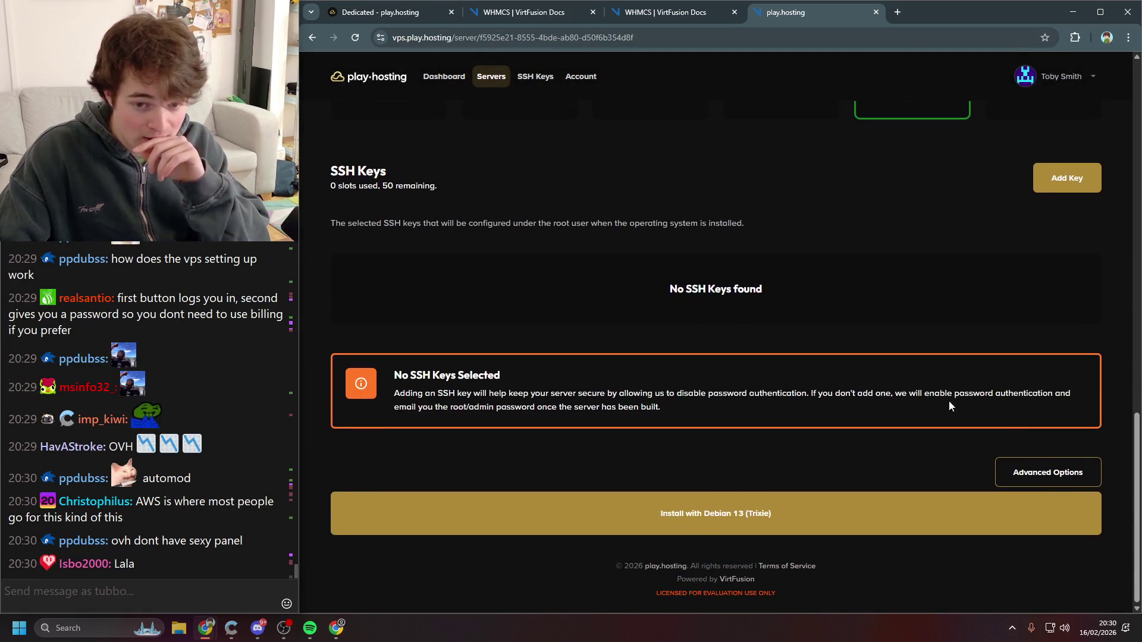
click(914, 528)
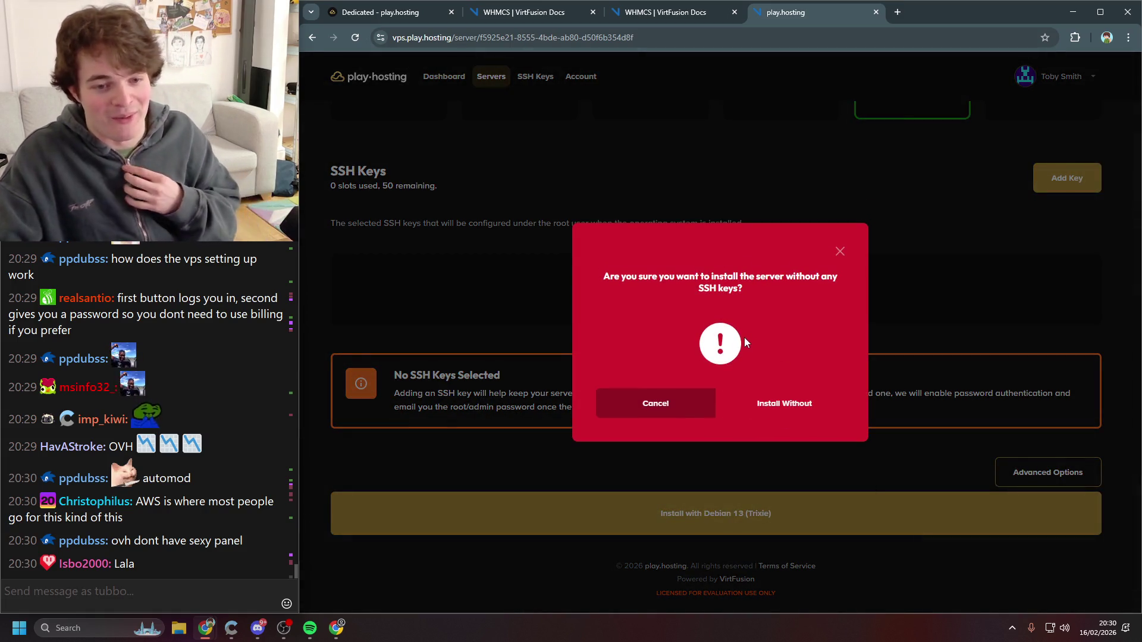
click(781, 405)
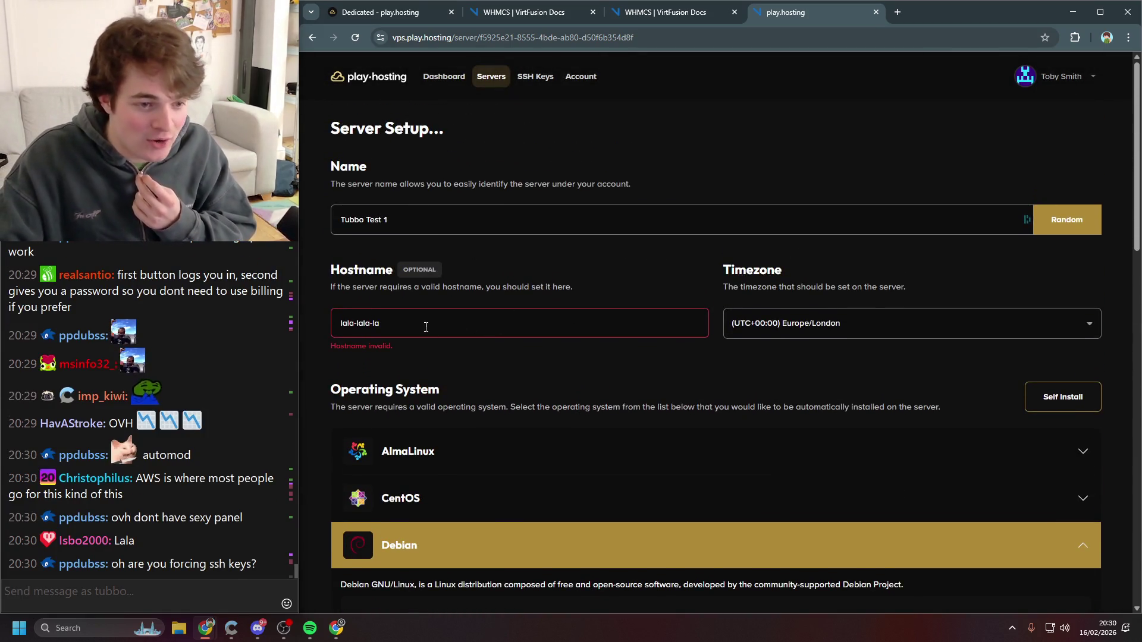
Replace the rejected hostname with 'lala' and retry the install without keys.
click(424, 327)
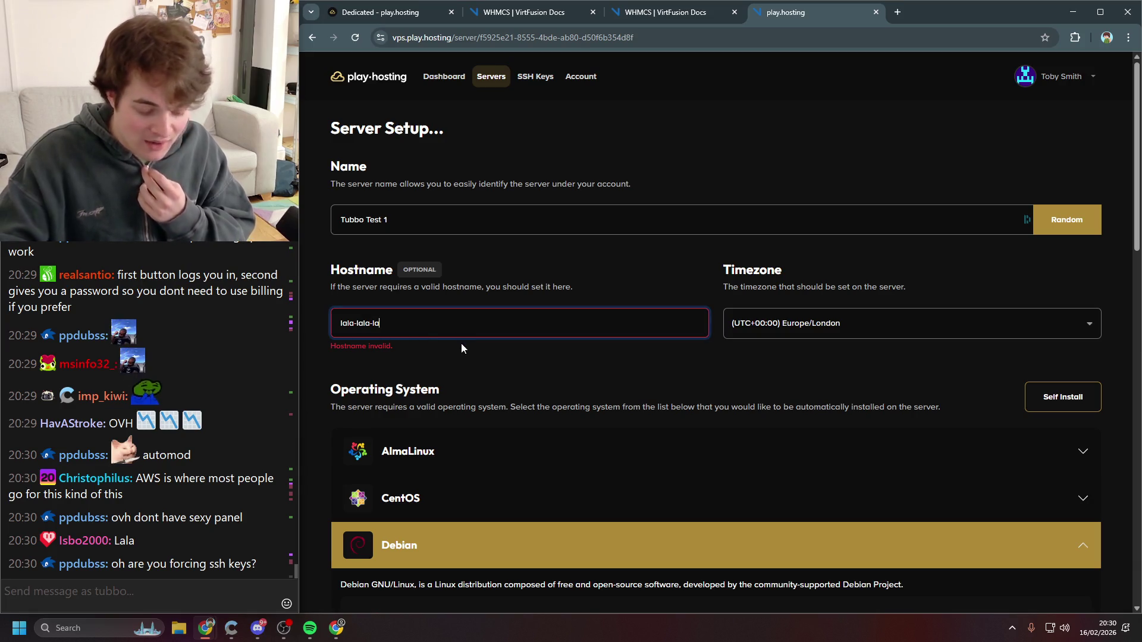
key(BackSpace)
key(BackSpace)
key(BackSpace)
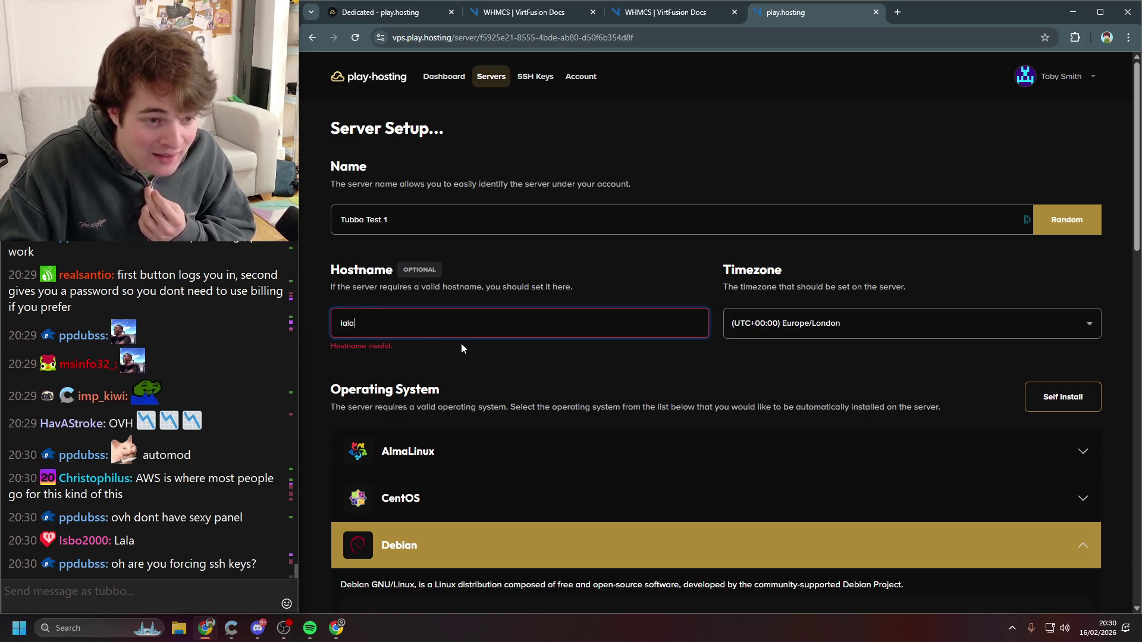
key(BackSpace)
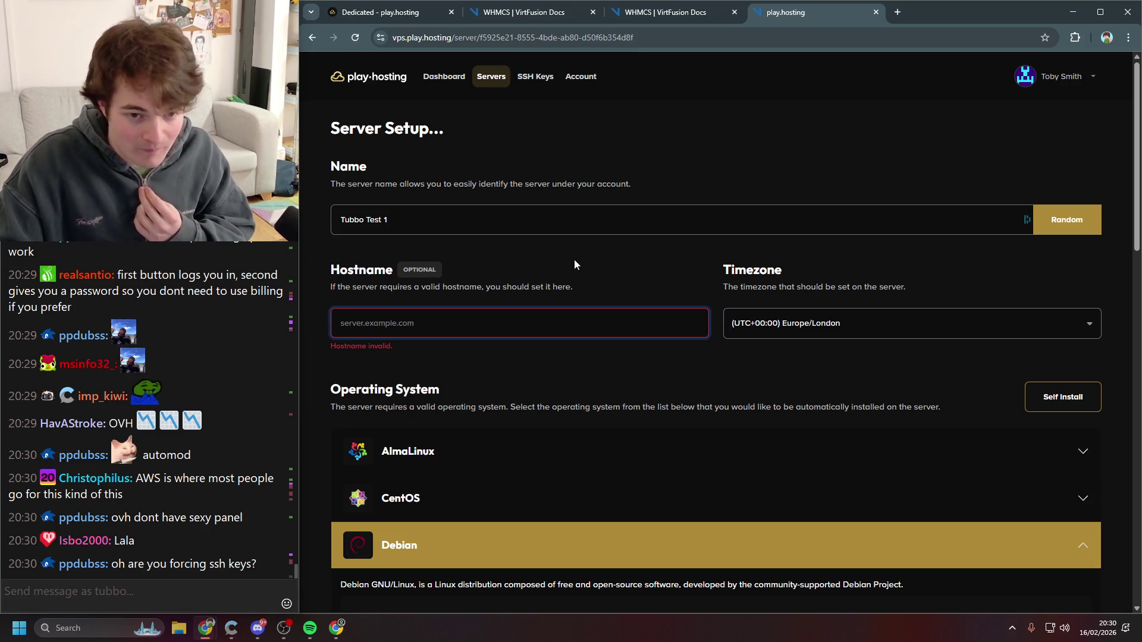
text(lala)
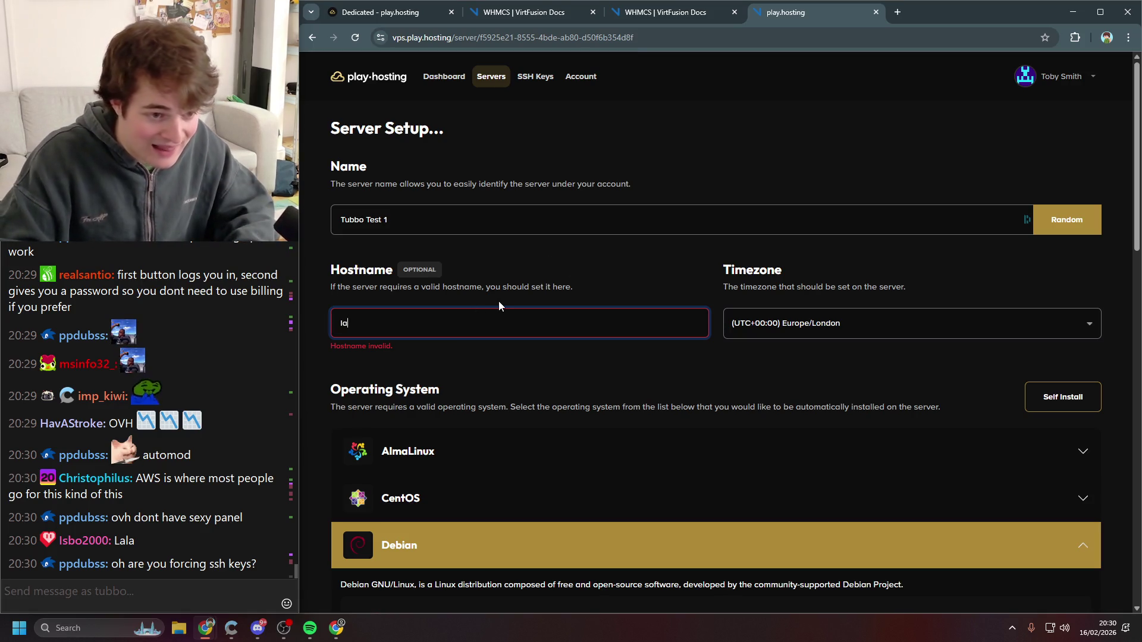
scroll(851, 476, down, 20)
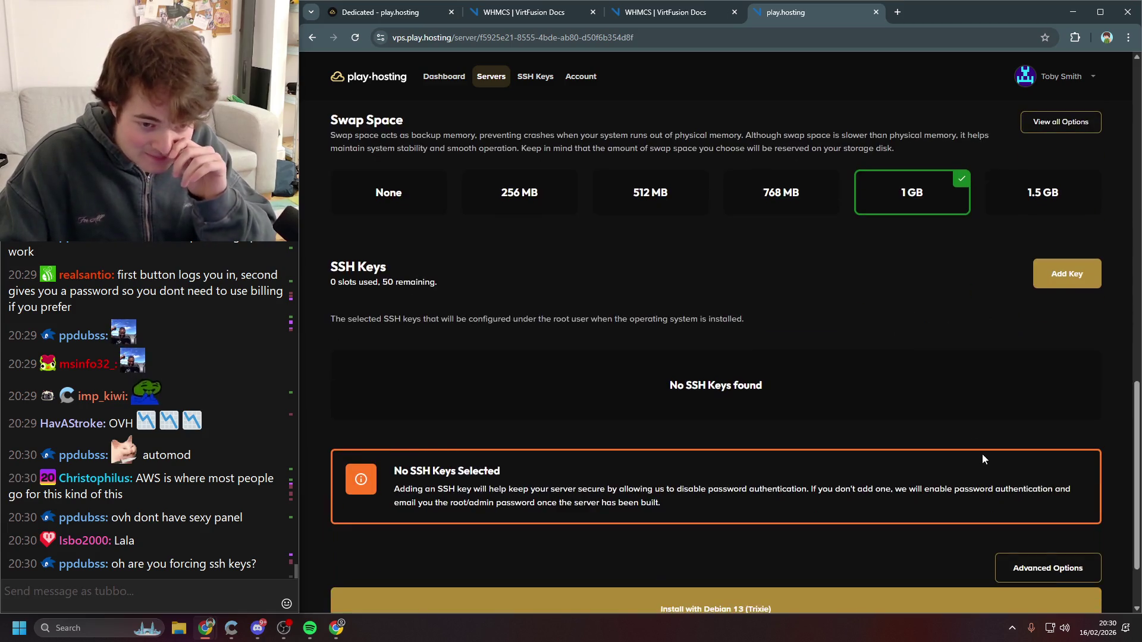
click(884, 524)
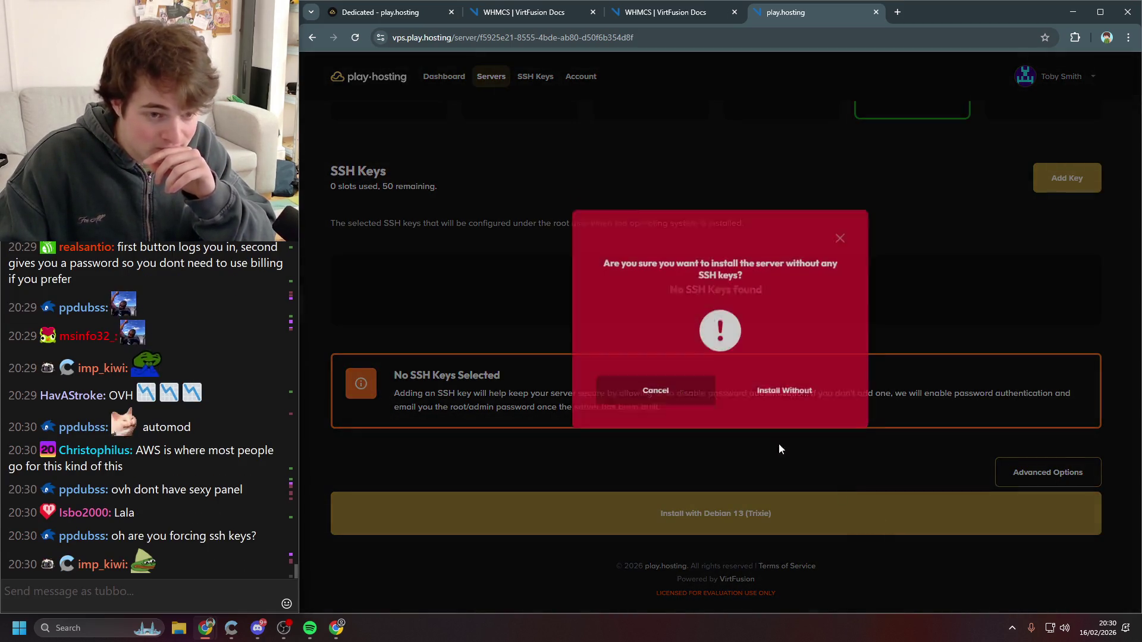
click(803, 415)
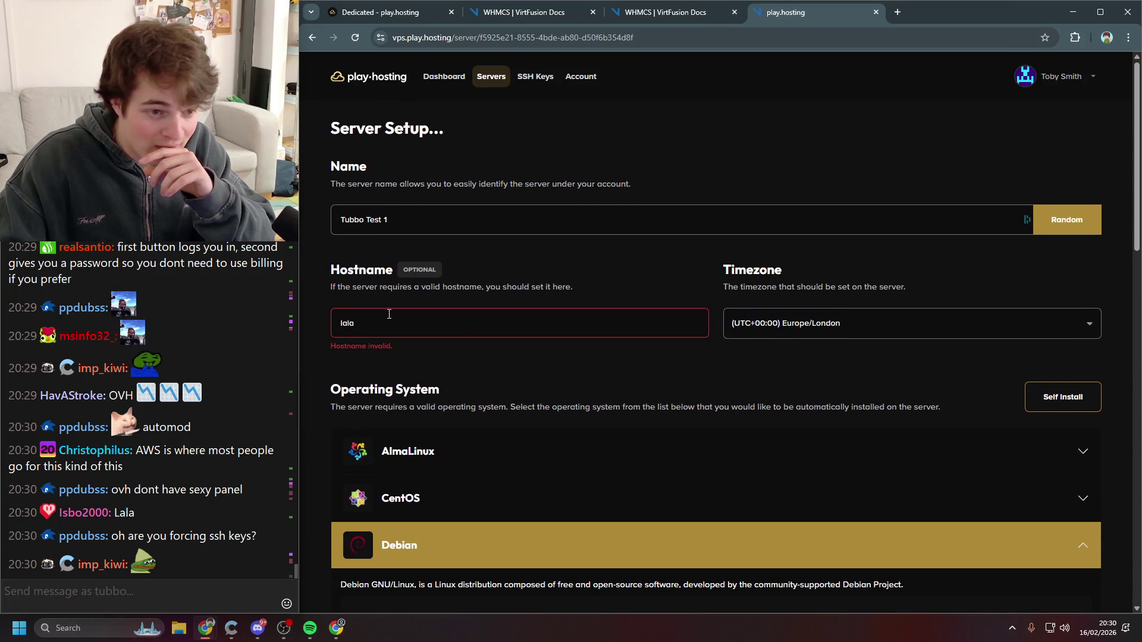
Clear the hostname entirely and start the Debian 13 install again.
key(BackSpace)
scroll(597, 282, down, 15)
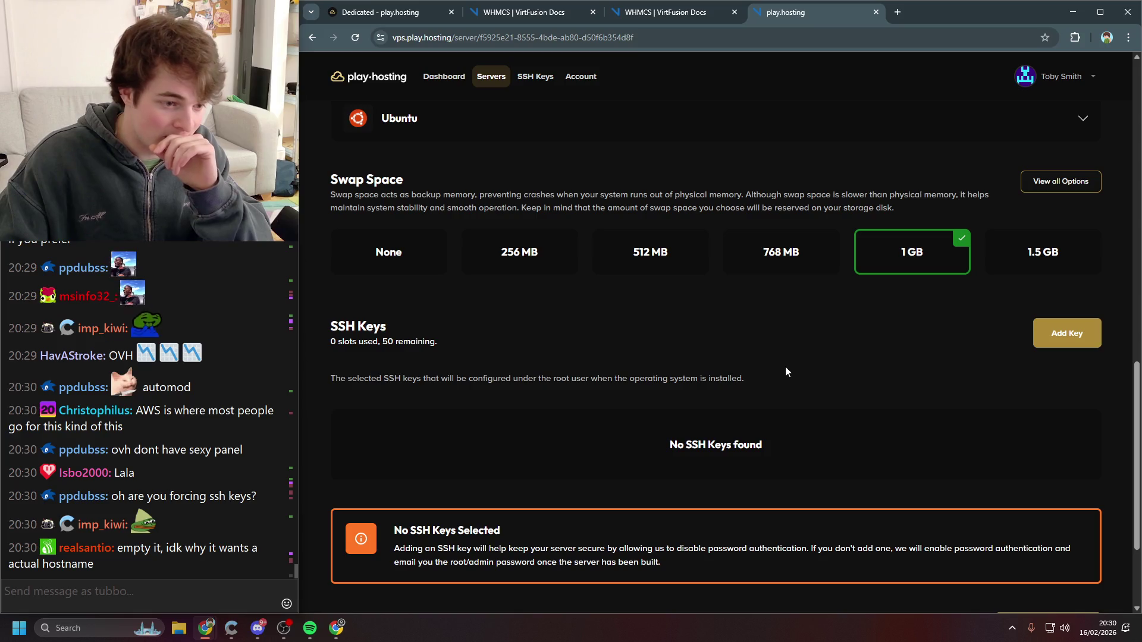
scroll(786, 372, down, 3)
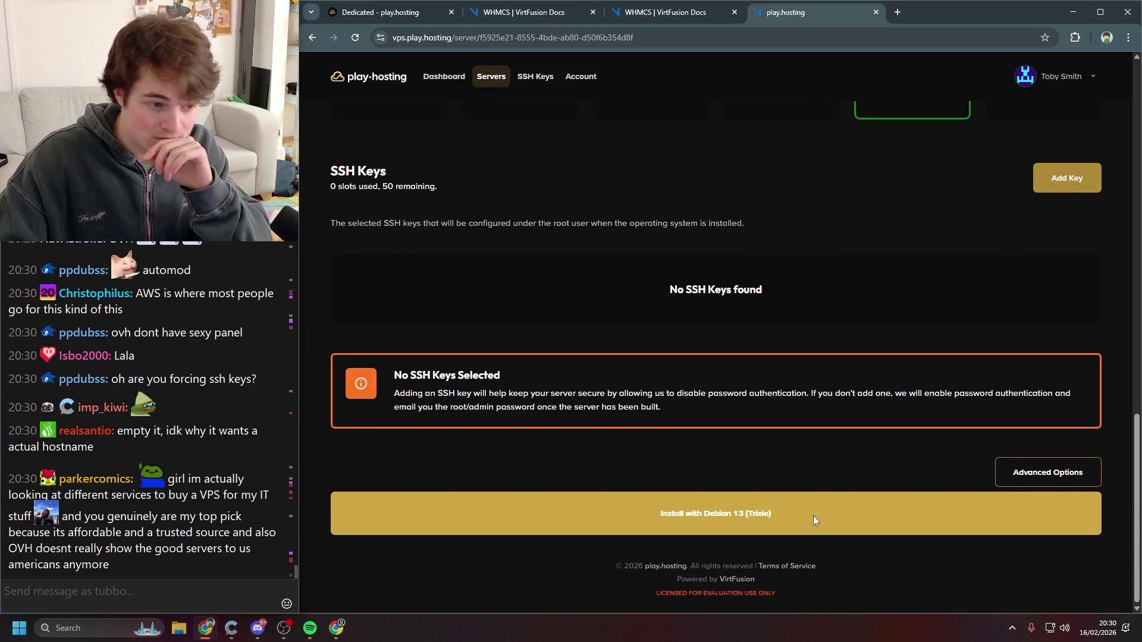
click(813, 513)
Confirm the install without SSH keys, then expand and collapse Statistics on the server Overview.
click(804, 407)
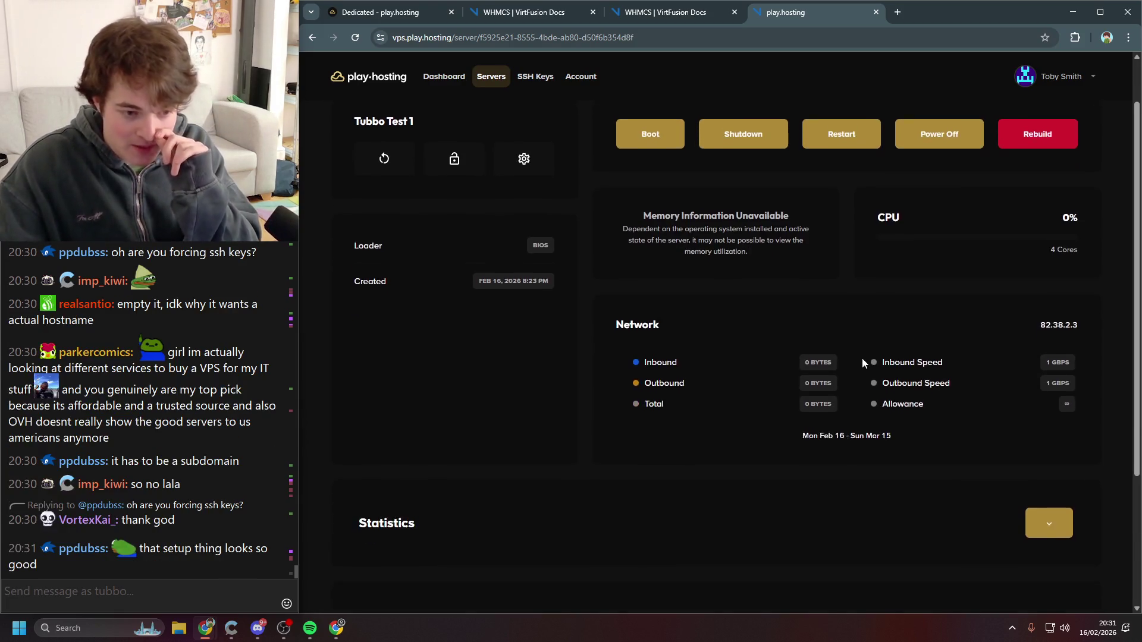
scroll(862, 358, down, 4)
click(1045, 336)
scroll(665, 315, down, 10)
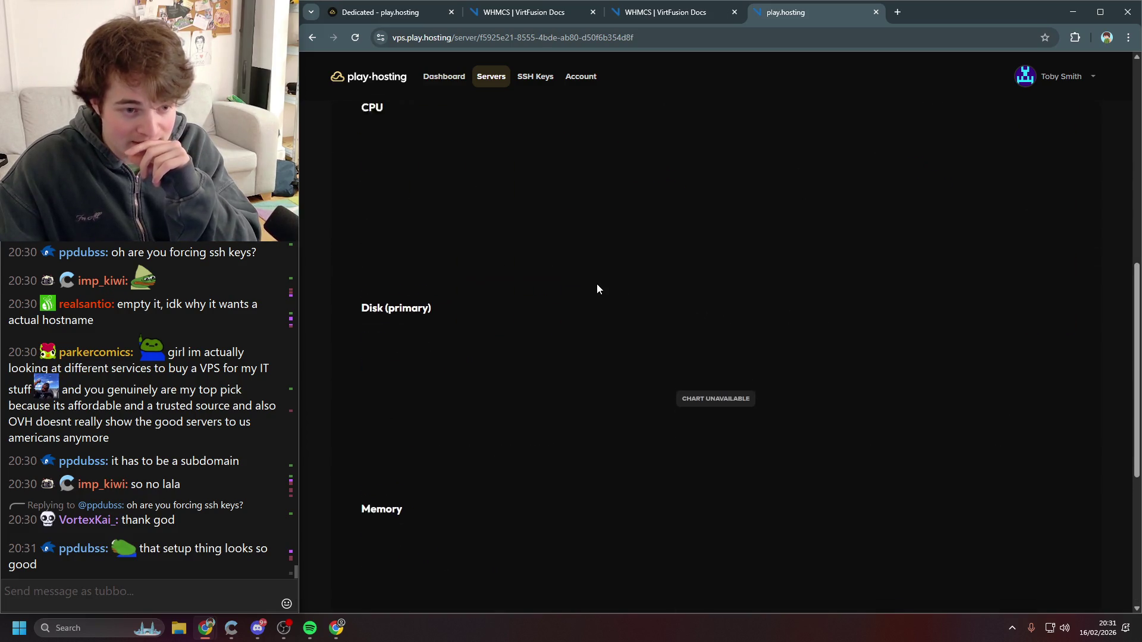
scroll(880, 363, up, 9)
click(1045, 306)
scroll(893, 331, up, 2)
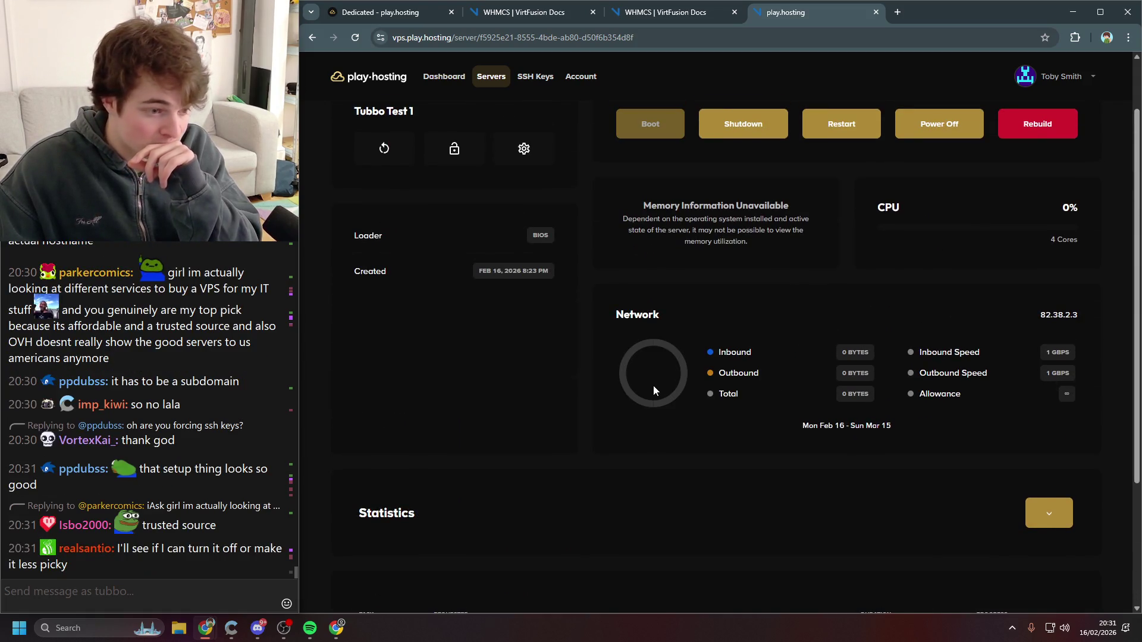
scroll(579, 398, up, 1)
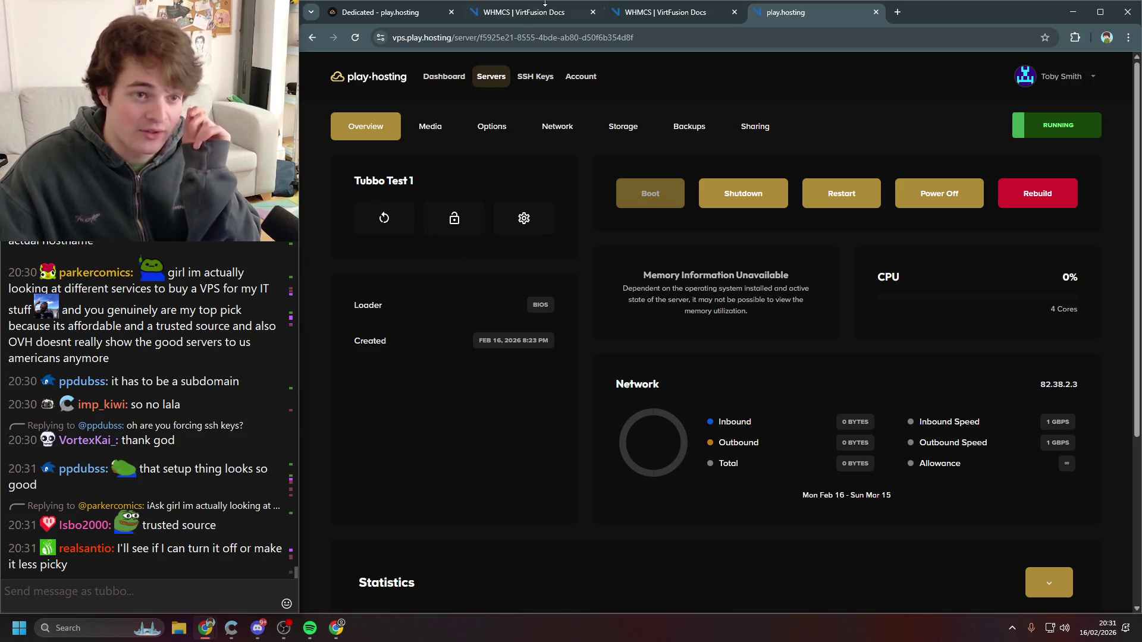
Close the two VirtFusion docs tabs and return to the server page.
click(545, 11)
click(645, 14)
click(804, 11)
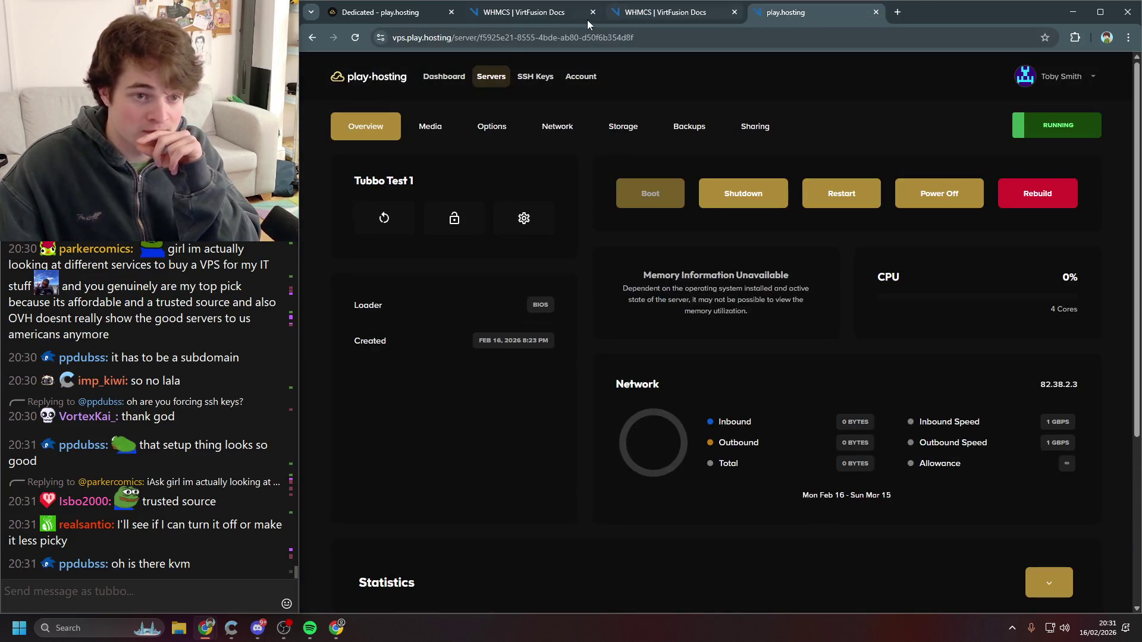
click(535, 15)
click(593, 12)
click(593, 12)
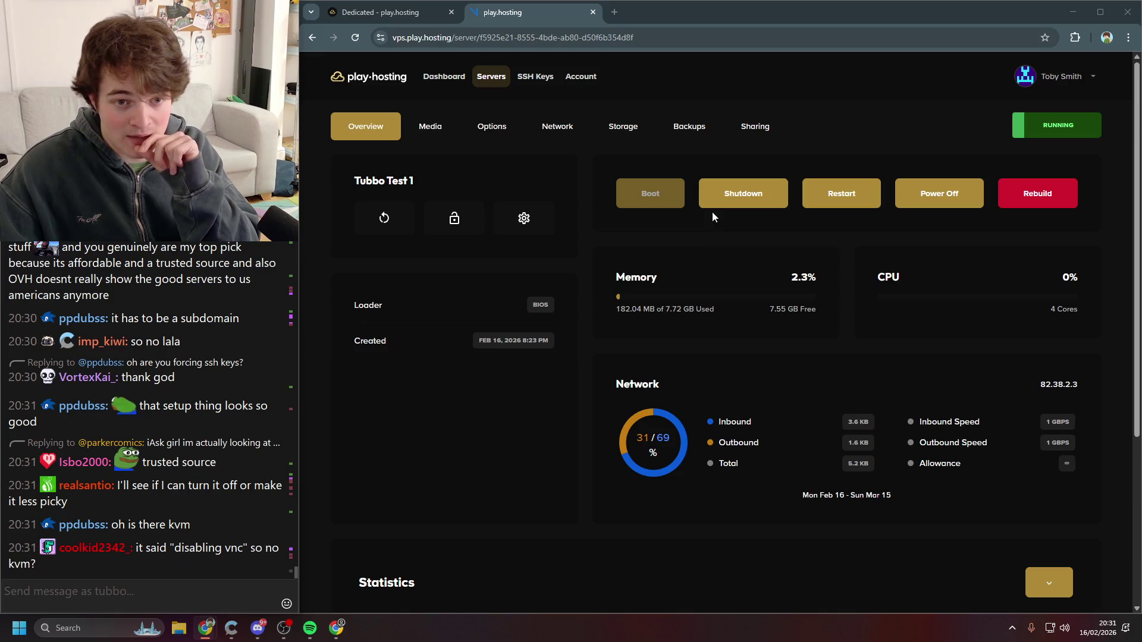
Open the Options tab for the Tubbo Test 1 server.
scroll(595, 256, down, 5)
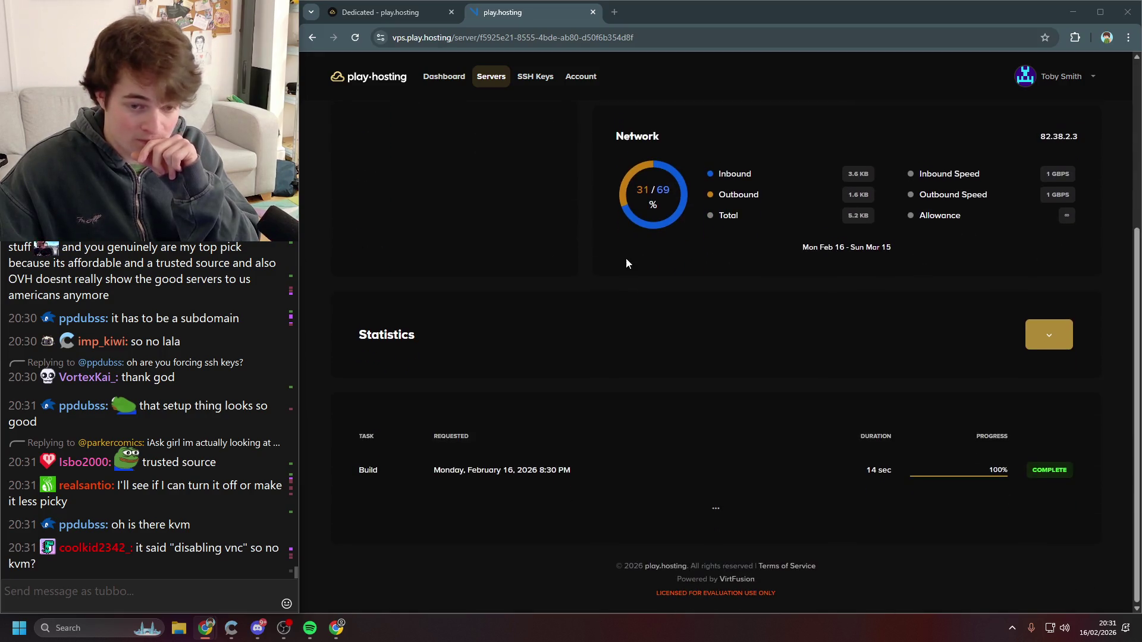
scroll(833, 461, up, 4)
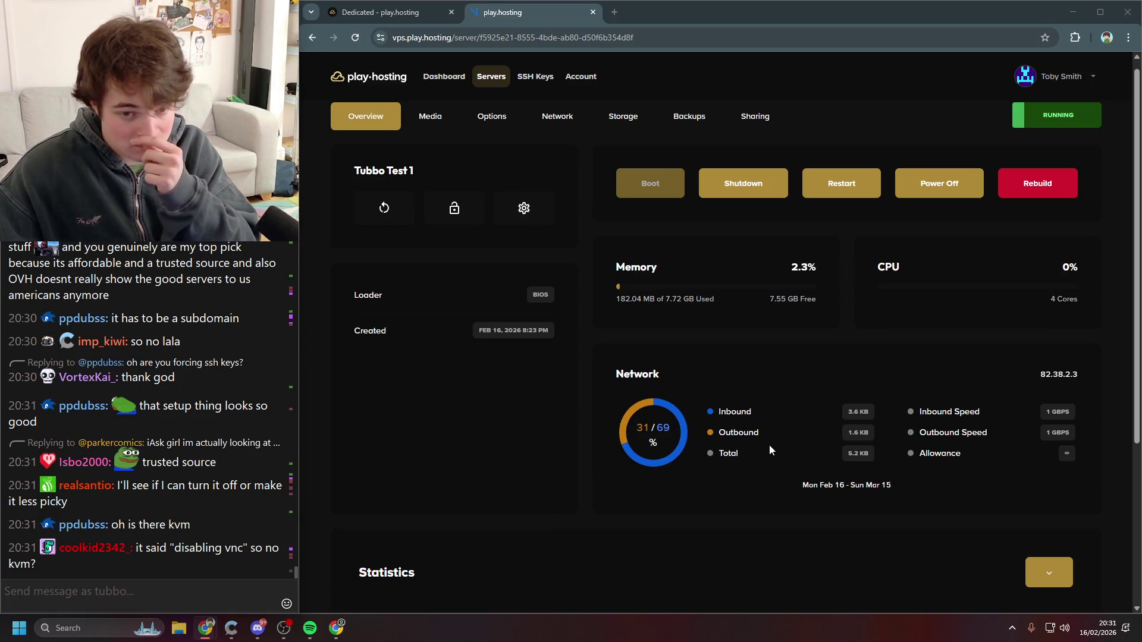
scroll(727, 316, up, 1)
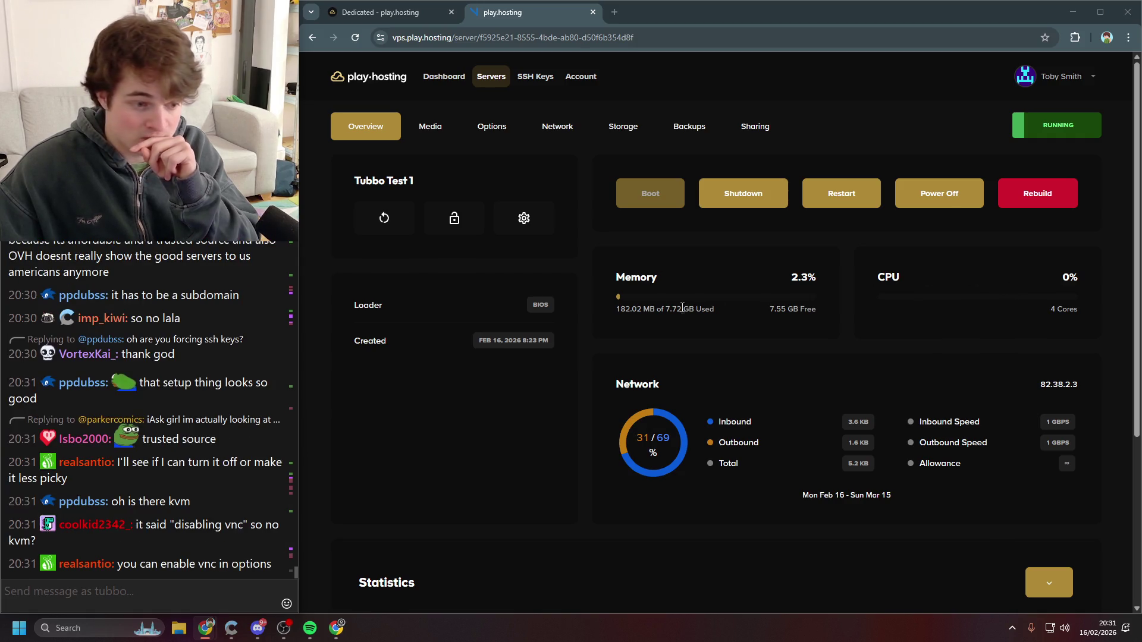
click(486, 126)
Enable VNC access and launch the Browser VNC console.
click(410, 383)
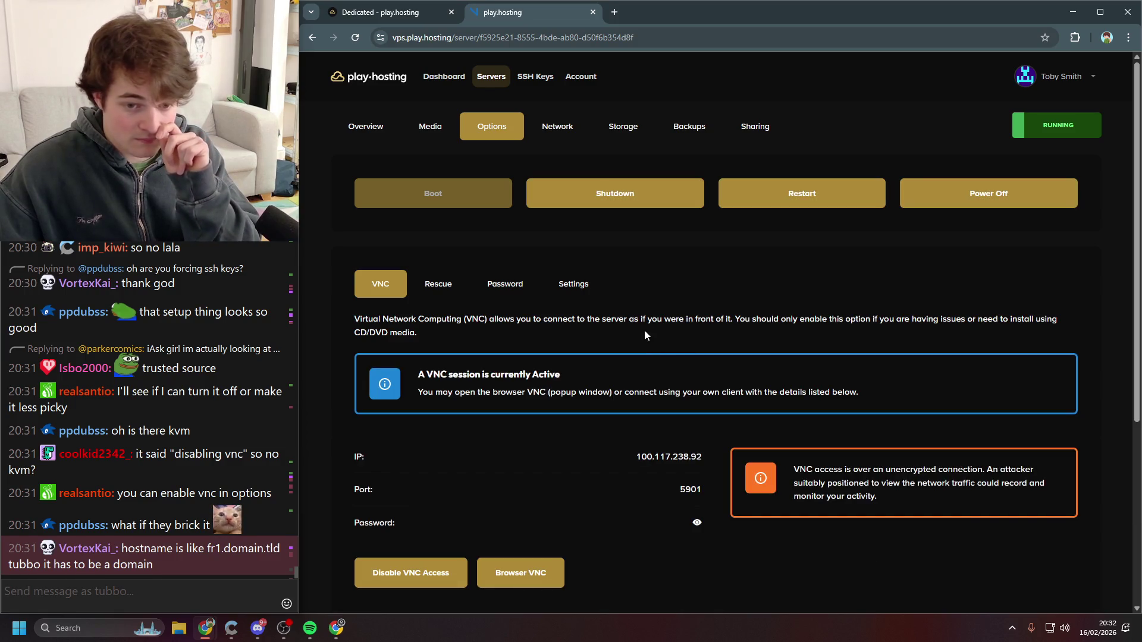
scroll(691, 344, down, 2)
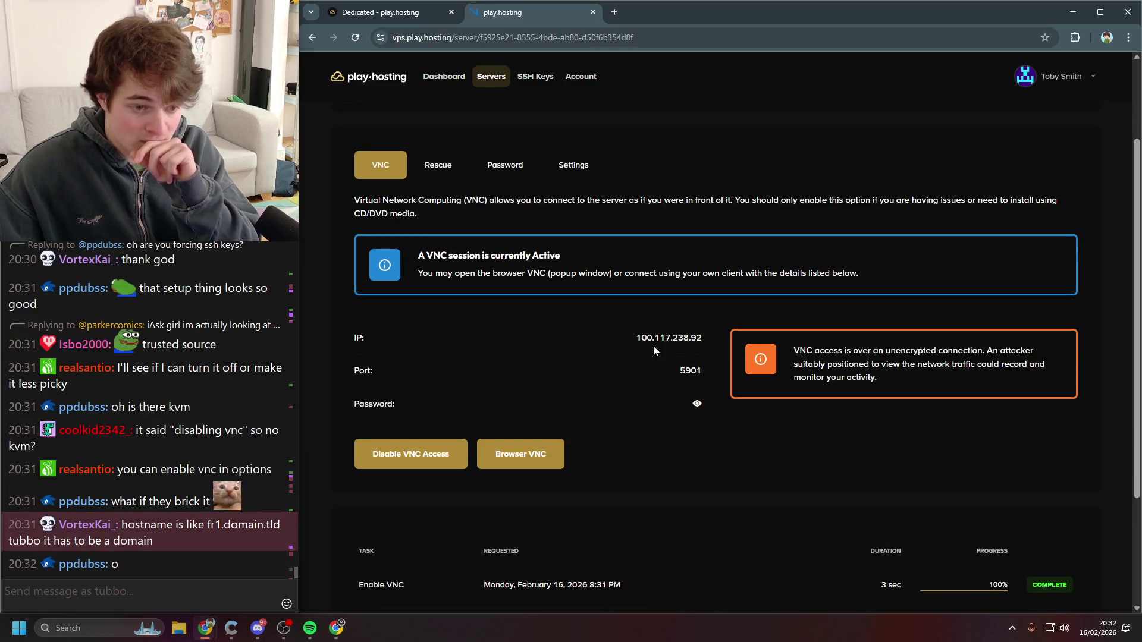
click(543, 463)
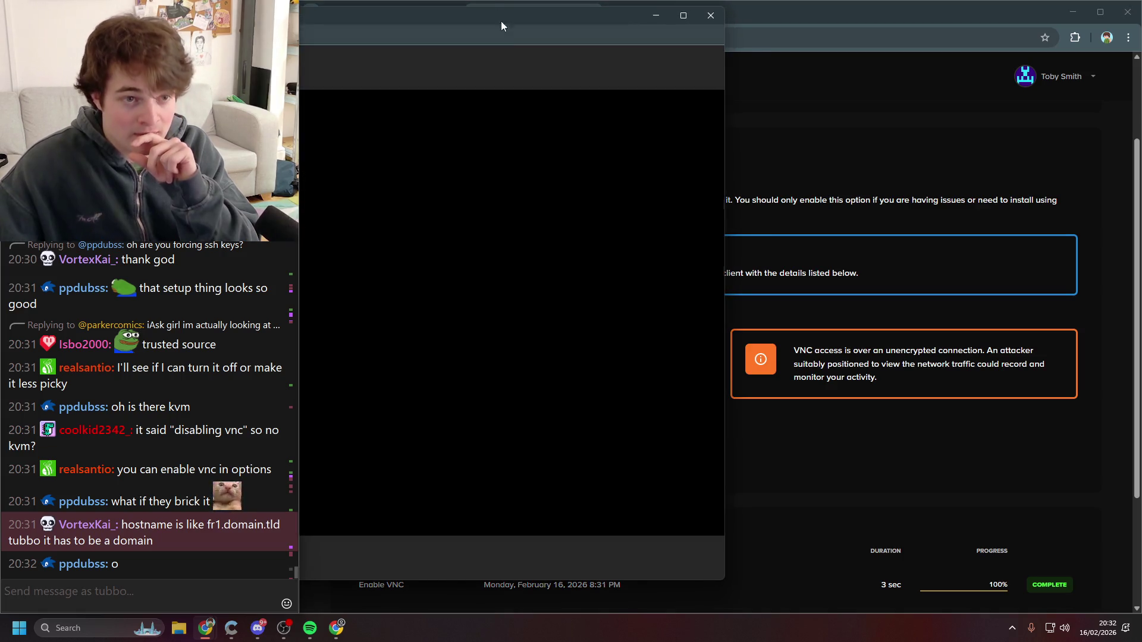
drag(501, 21, 837, 52)
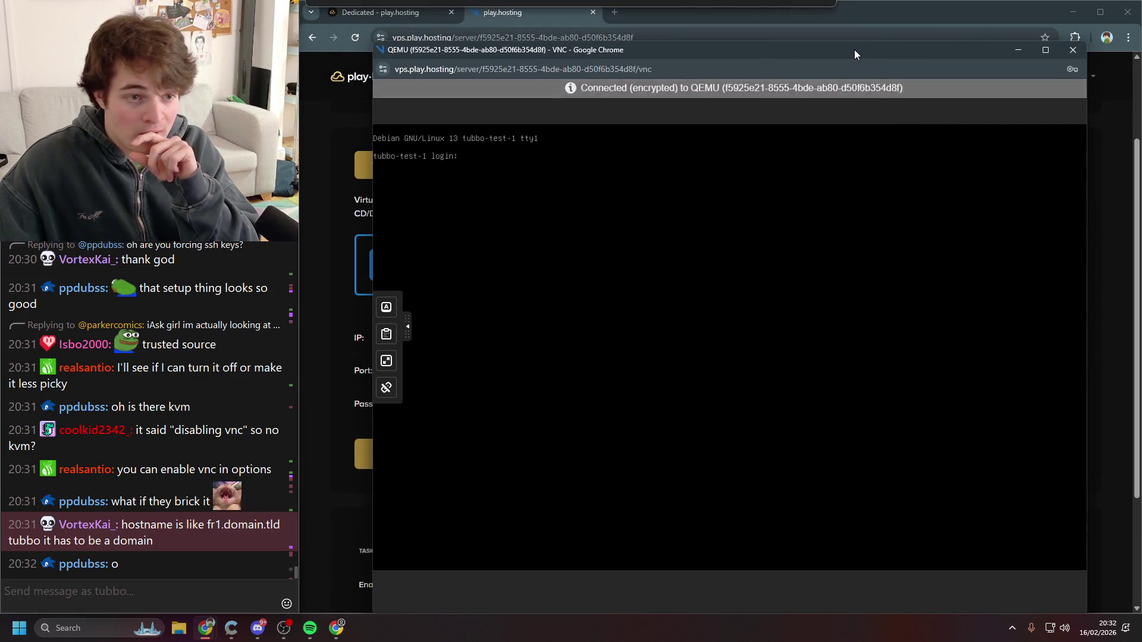
Log in as root at the console prompt and return to the main window.
text(root)
key(Return)
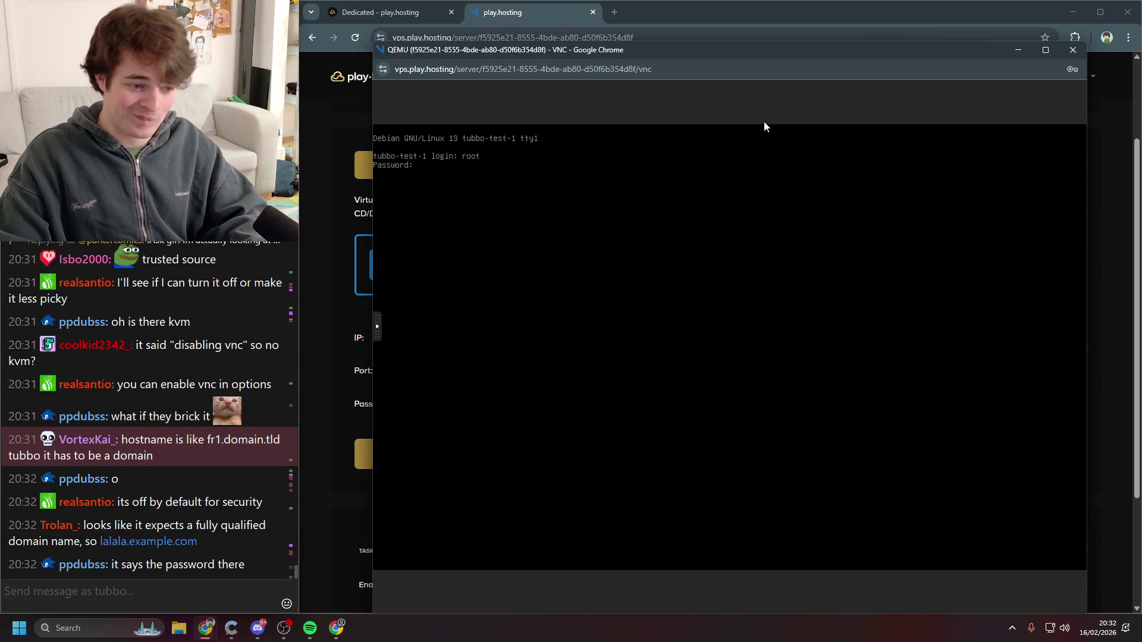
click(360, 321)
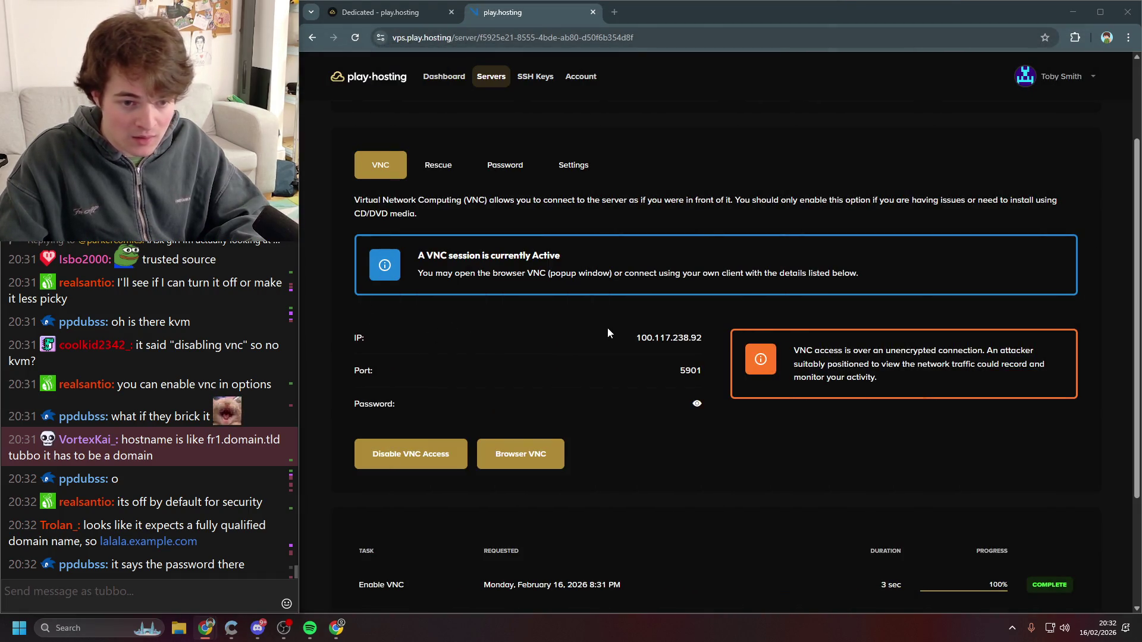
Reveal and select the VNC password in the connection details.
scroll(625, 333, down, 3)
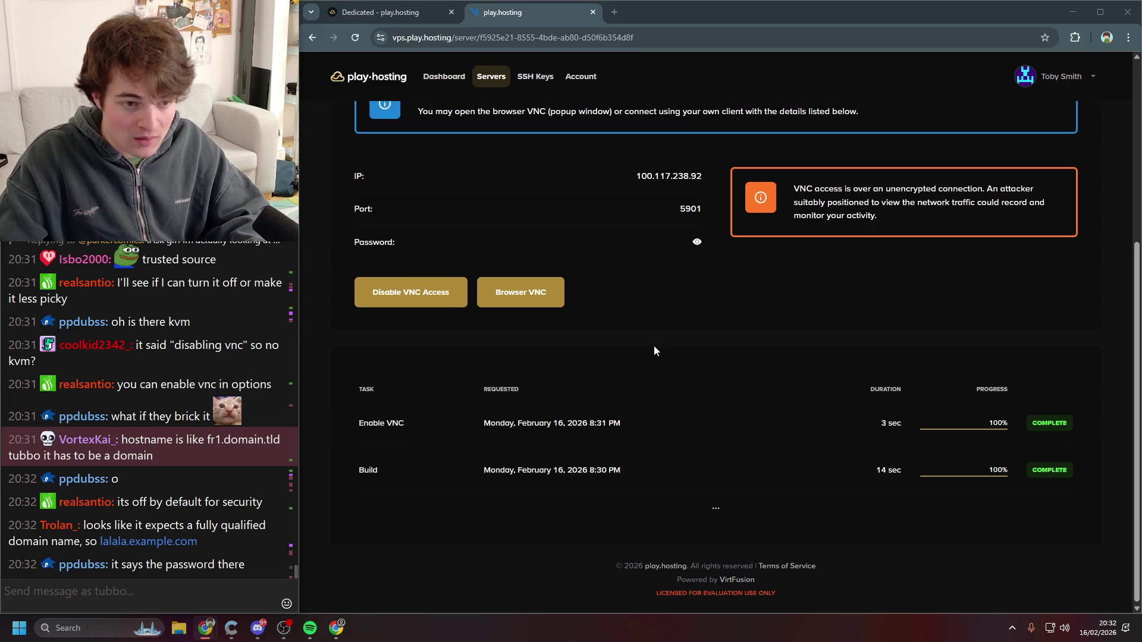
scroll(655, 345, up, 3)
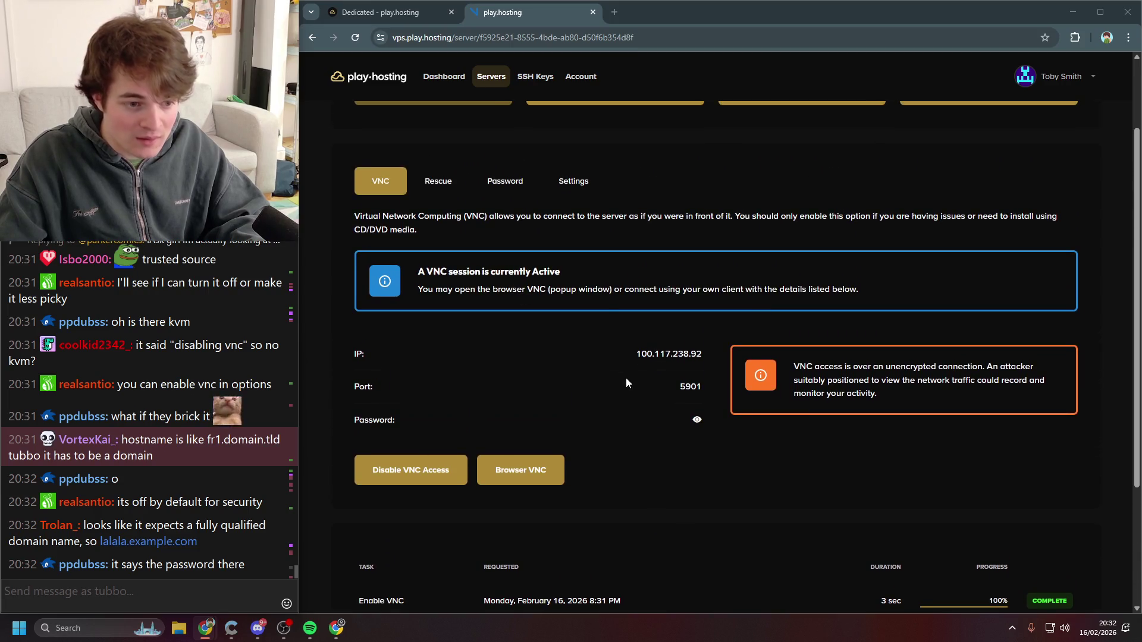
click(697, 422)
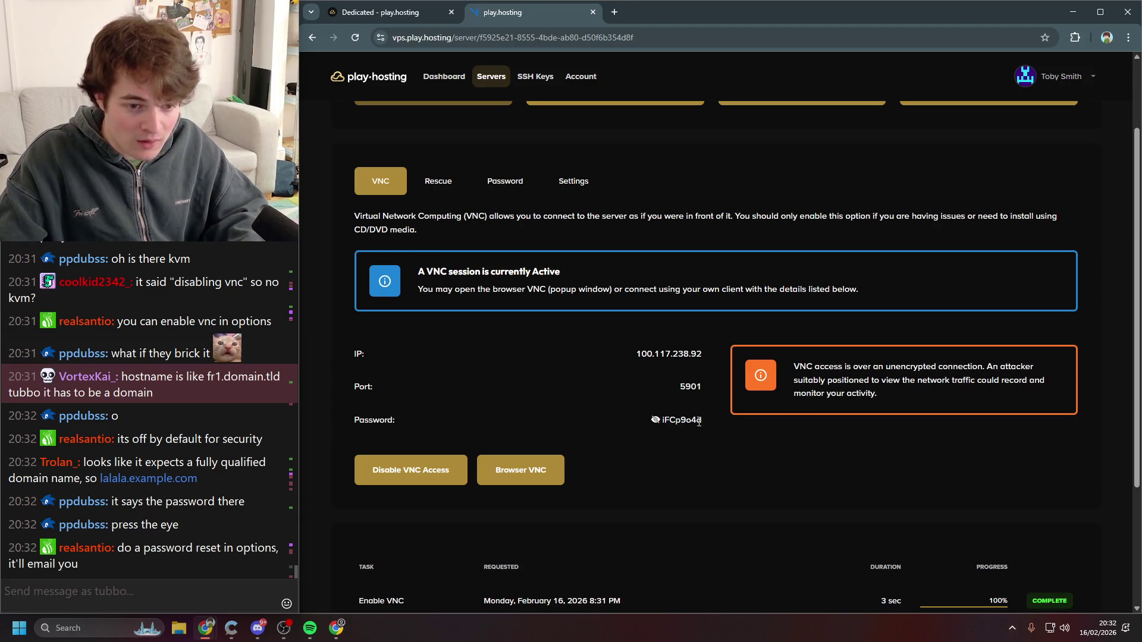
drag(702, 422, 662, 421)
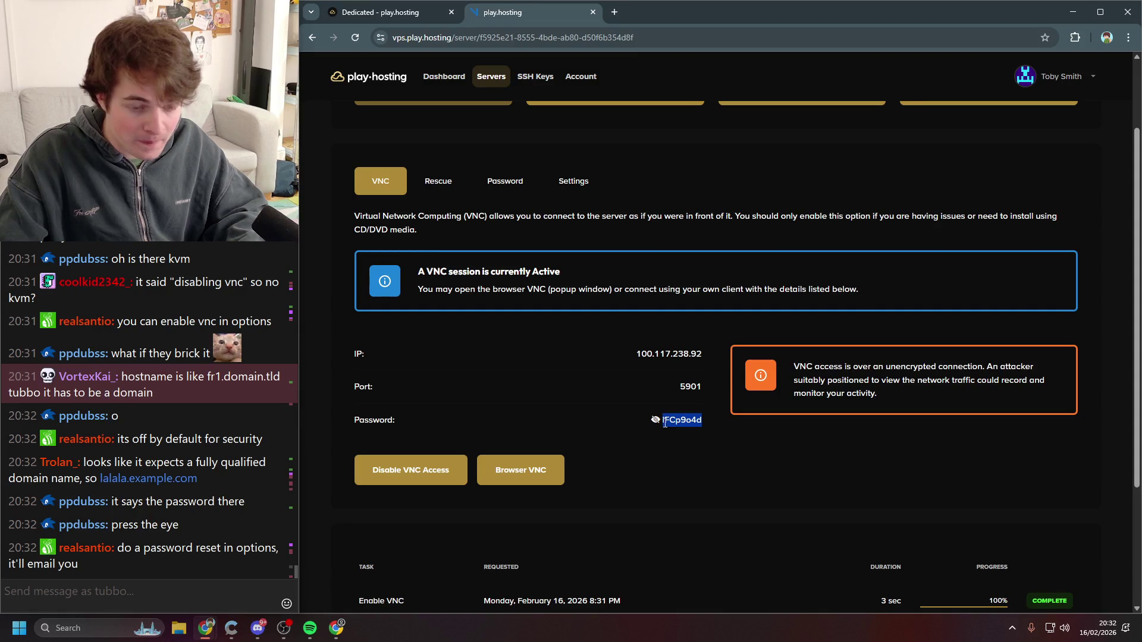
Move the VNC console window aside, then show the Password reset options.
key(alt+Tab)
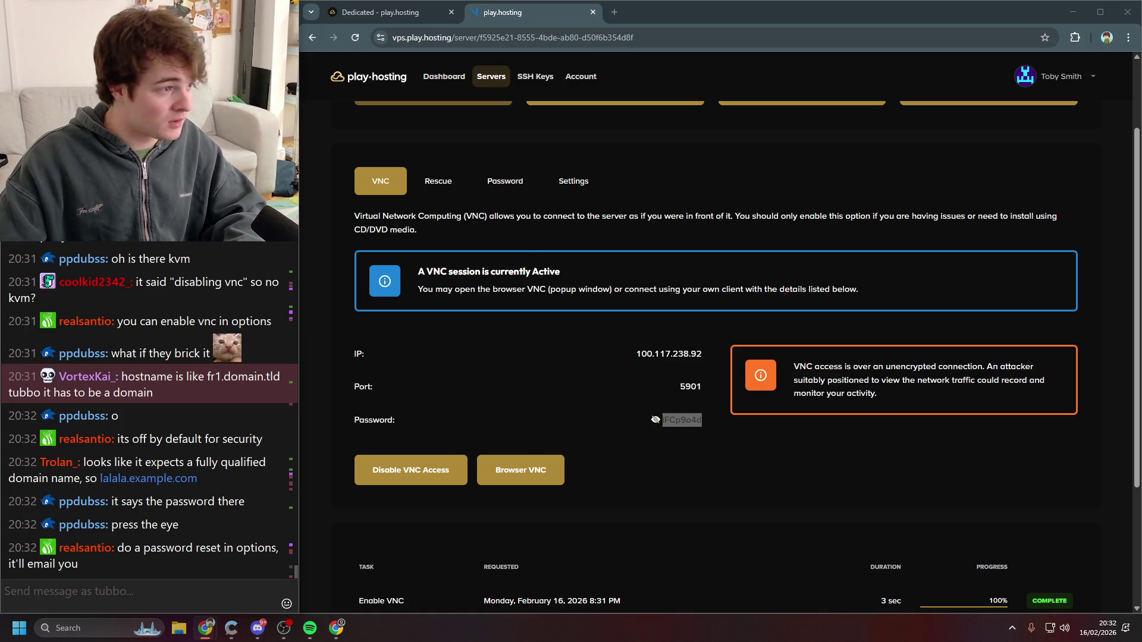
mouse_move(527, 141)
mouse_down()
mouse_move(605, 129)
mouse_move(662, 499)
mouse_move(623, 579)
mouse_move(583, 494)
mouse_move(583, 641)
mouse_up()
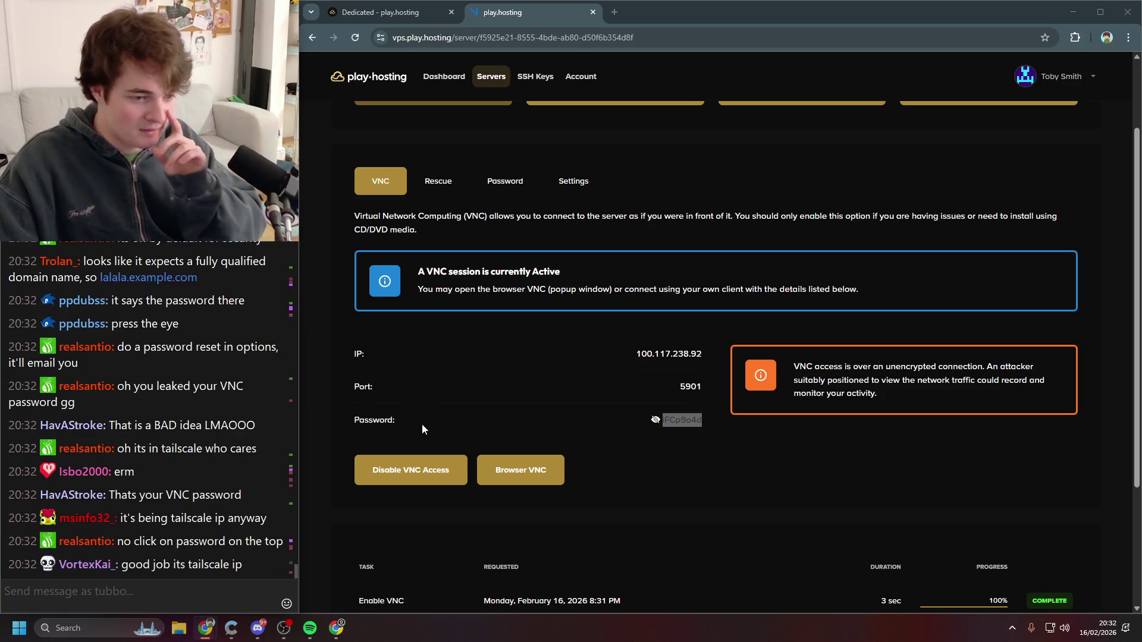
click(650, 438)
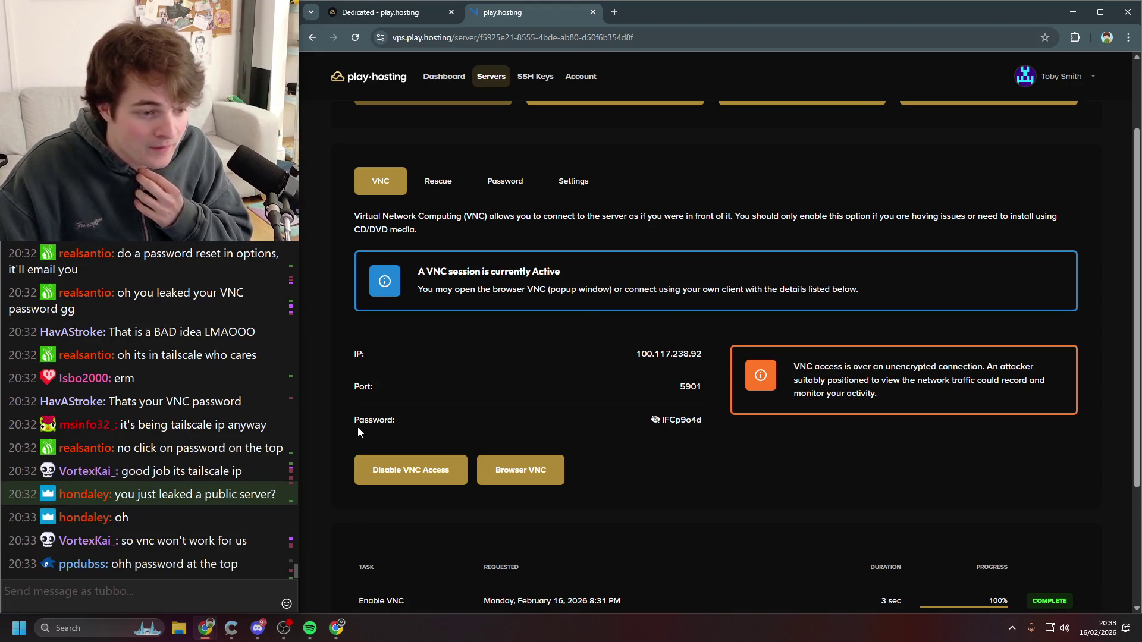
scroll(595, 416, up, 2)
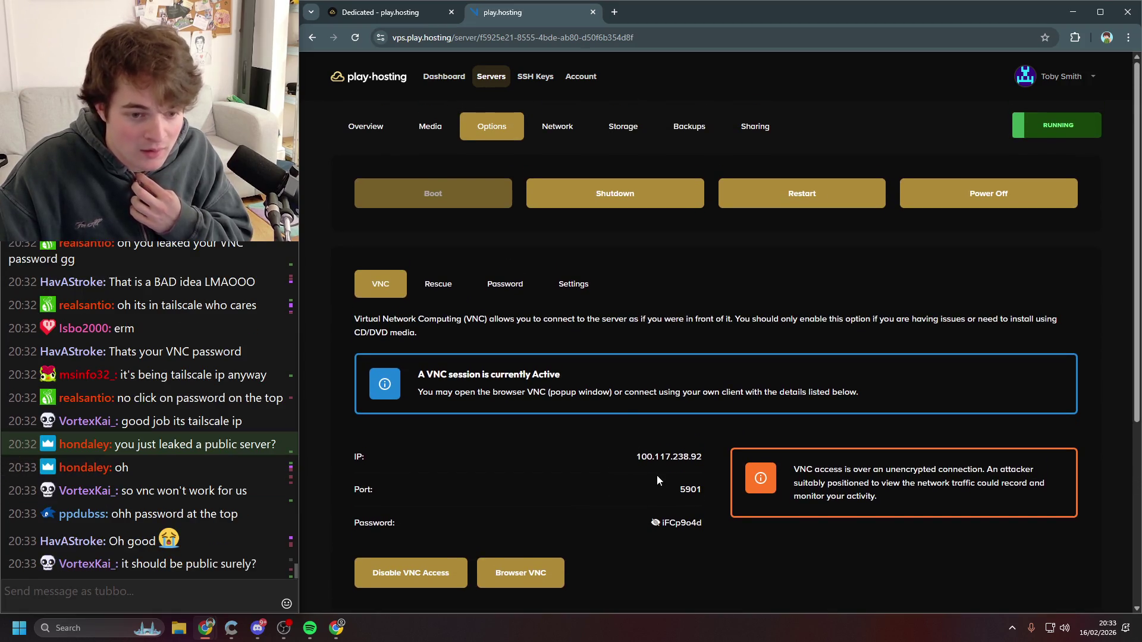
click(509, 288)
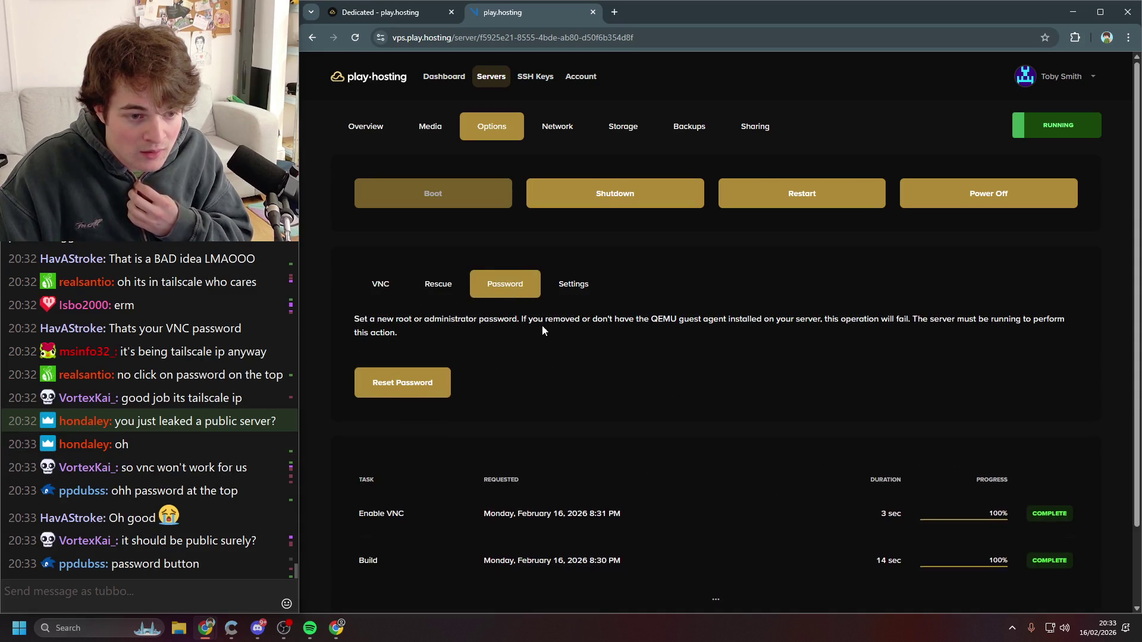
Reset the root user's password from the Password sub-tab.
scroll(537, 327, down, 2)
click(377, 200)
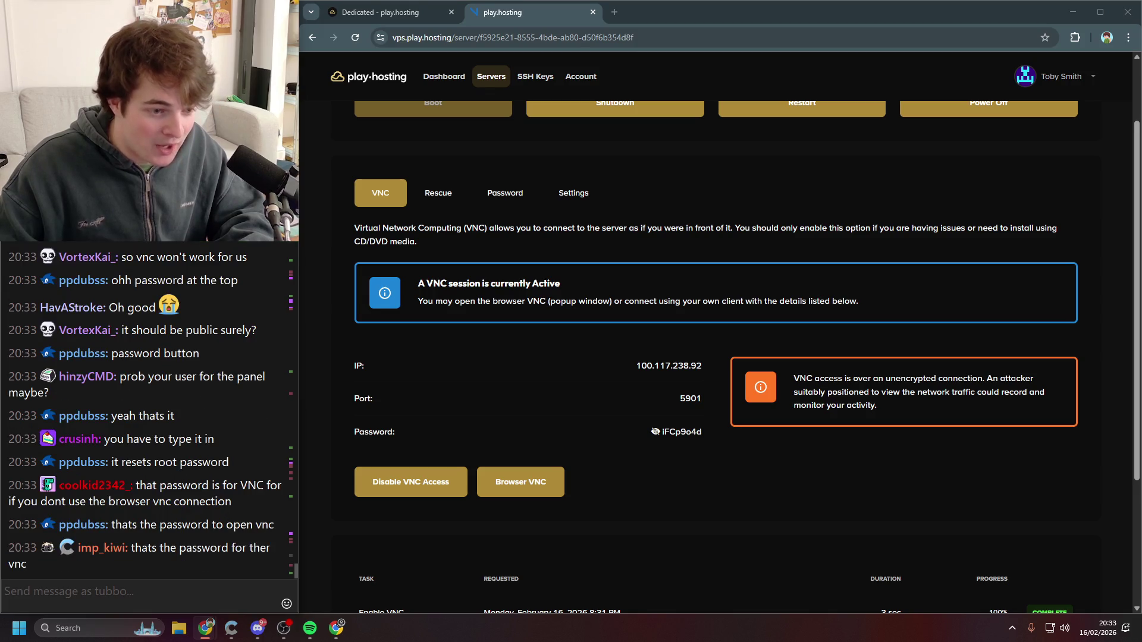
click(510, 195)
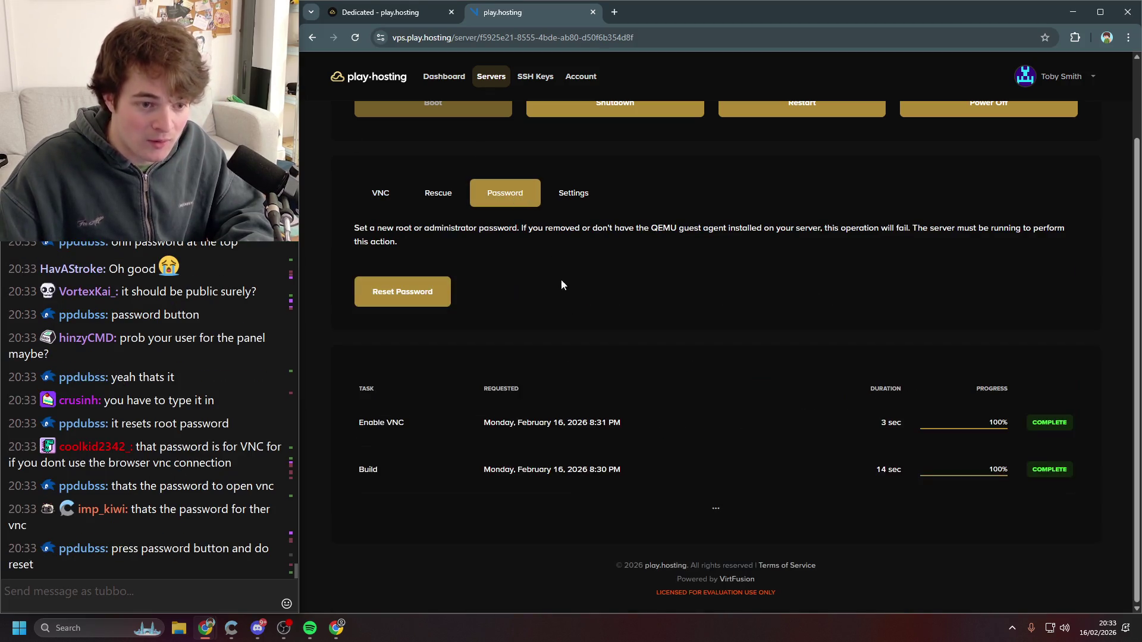
click(421, 295)
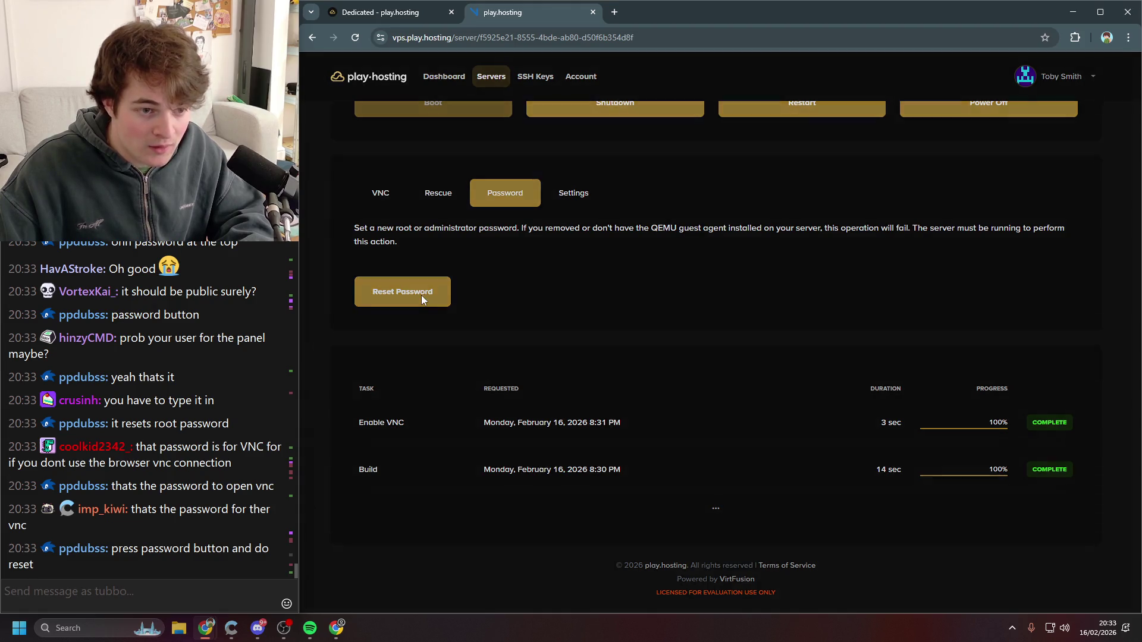
click(791, 413)
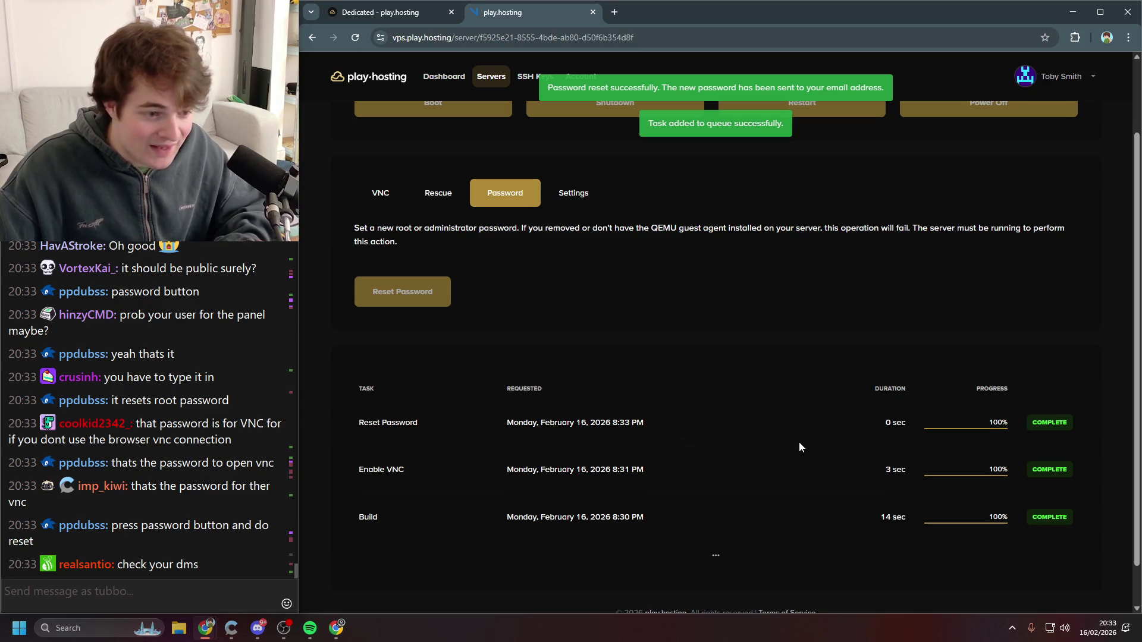
click(258, 628)
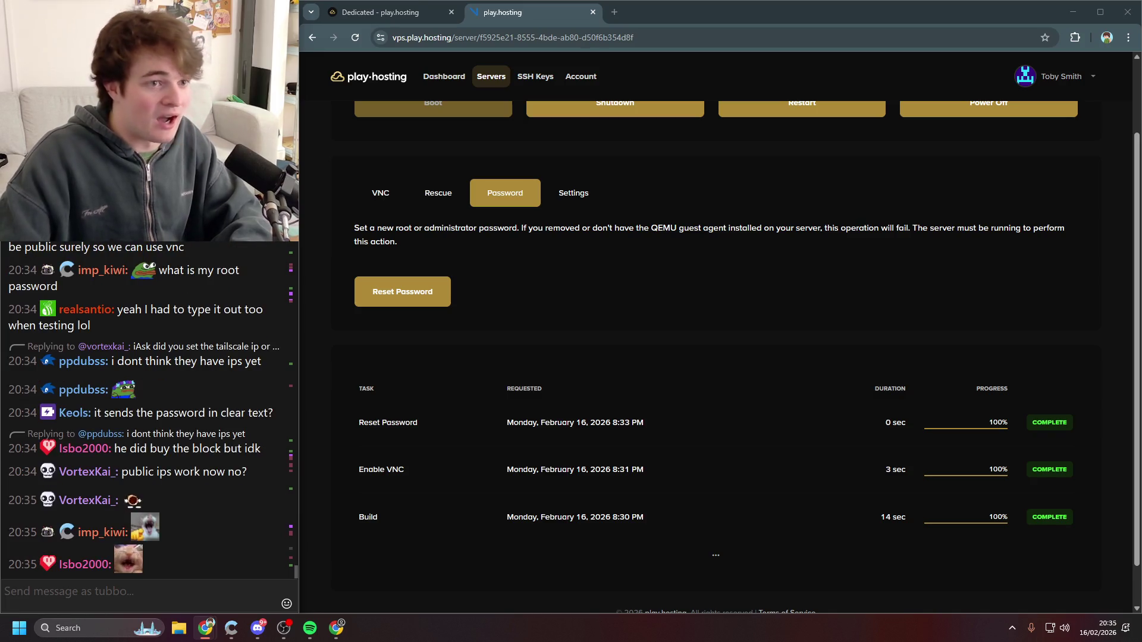
Open and close a spare tab, then bring the logged-in root console forward.
click(614, 12)
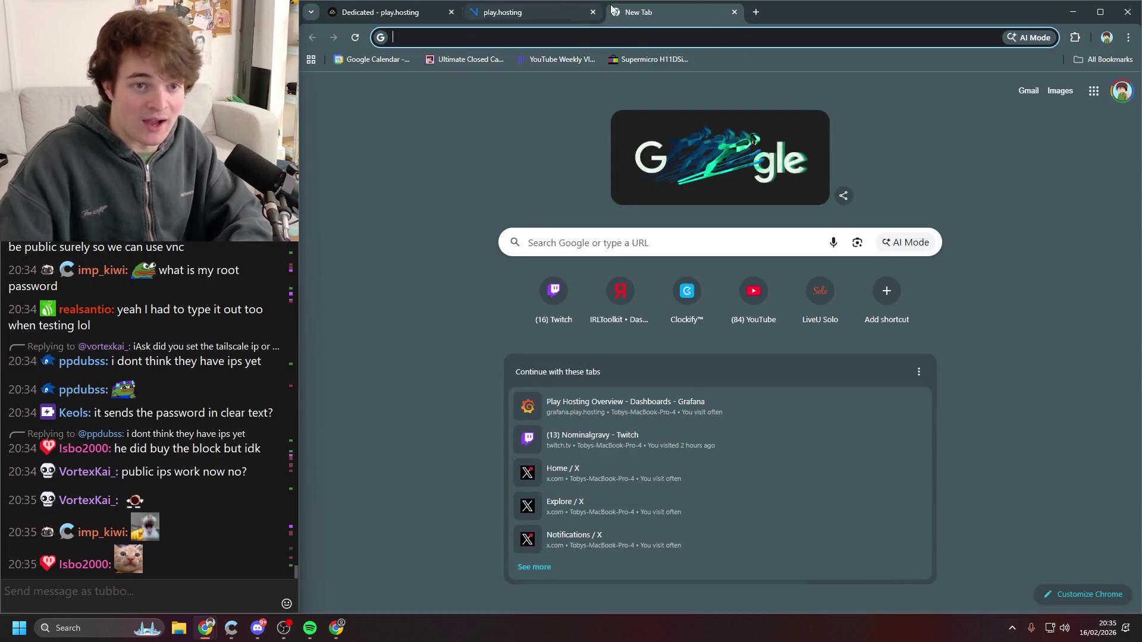
key(ctrl+w)
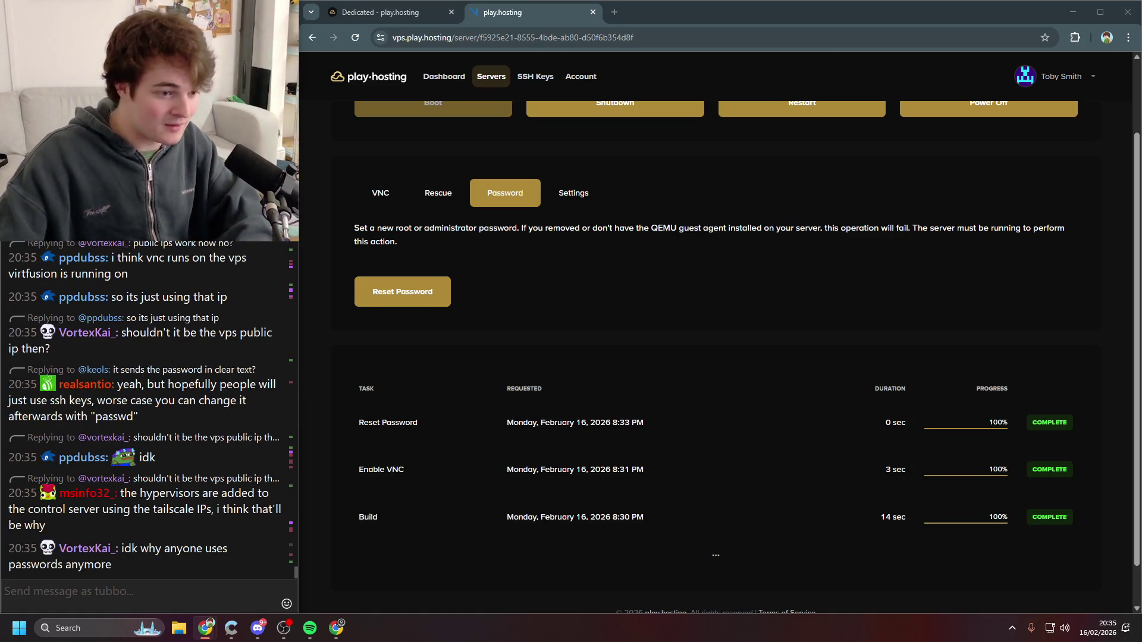
key(alt+Tab)
Run 'ip a' in the root console to list loopback and eth0 addresses.
drag(767, 59, 831, 80)
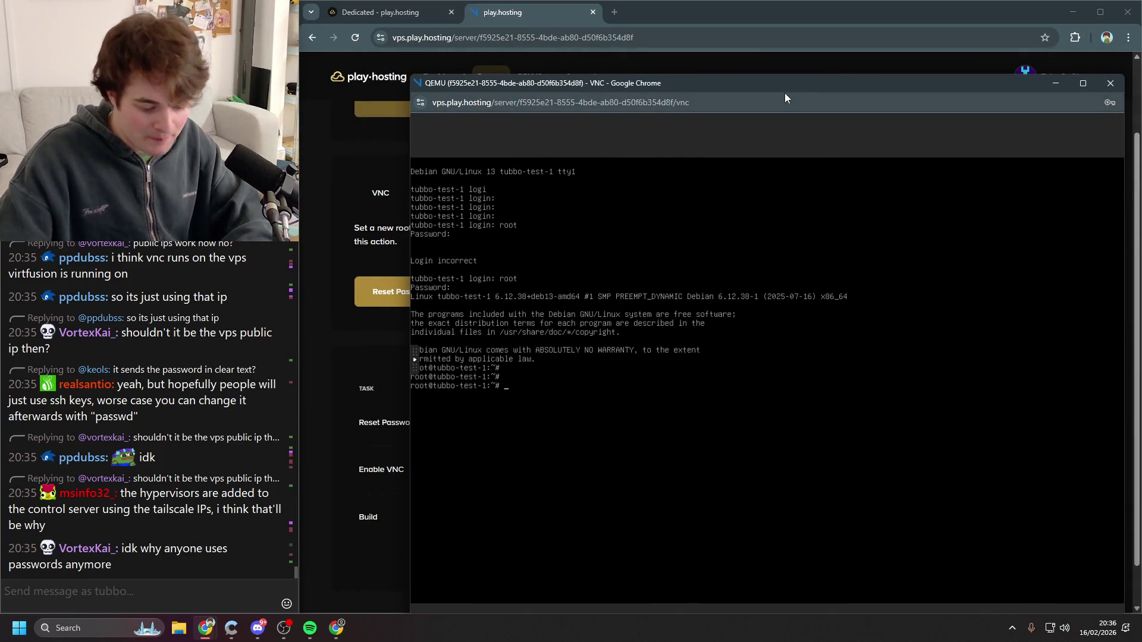
key(Return)
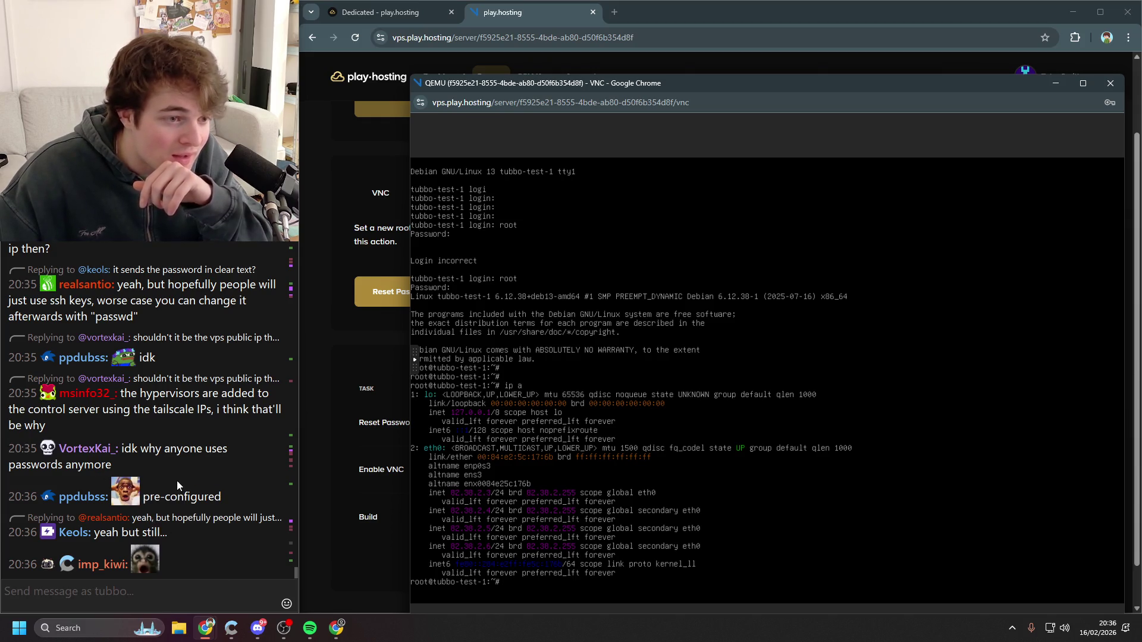
scroll(176, 403, up, 3)
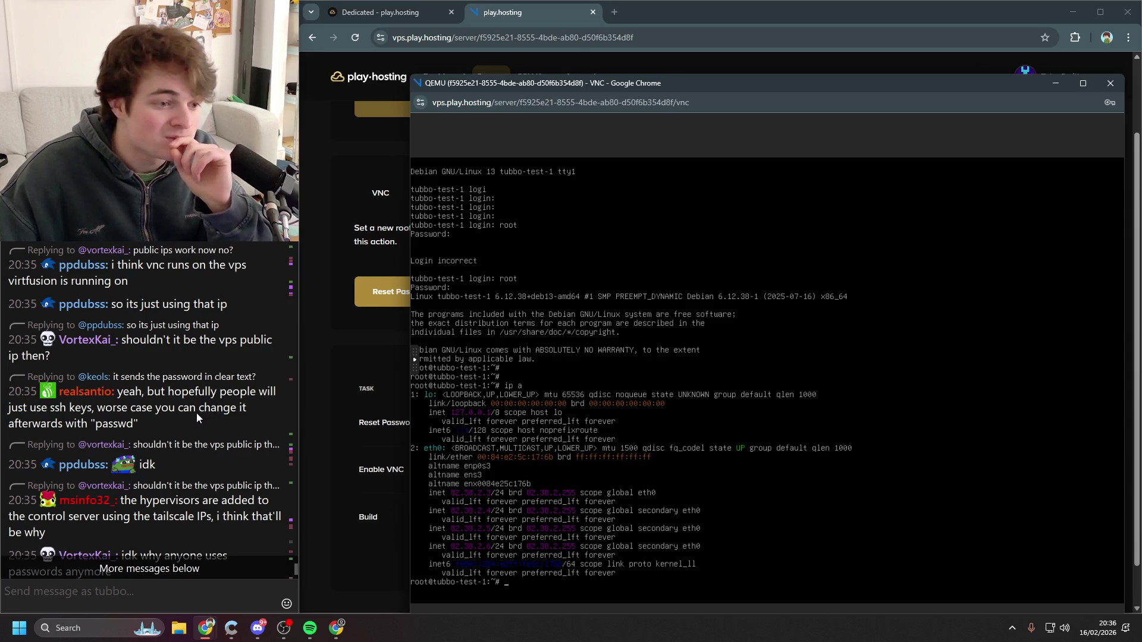
scroll(202, 432, down, 5)
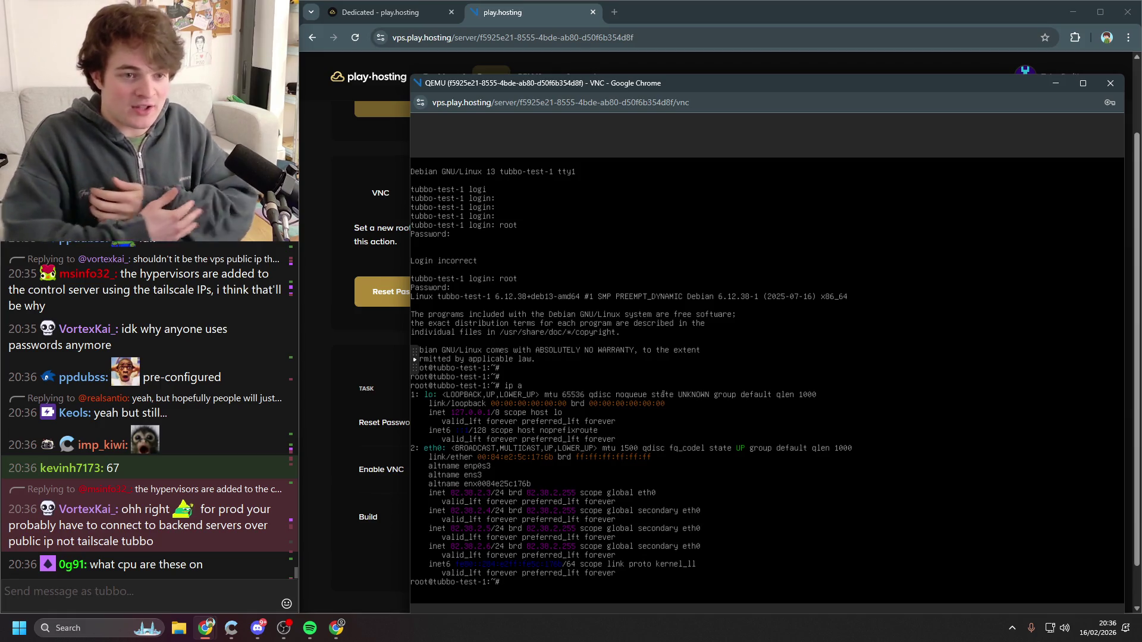
key(Return)
key(Return)
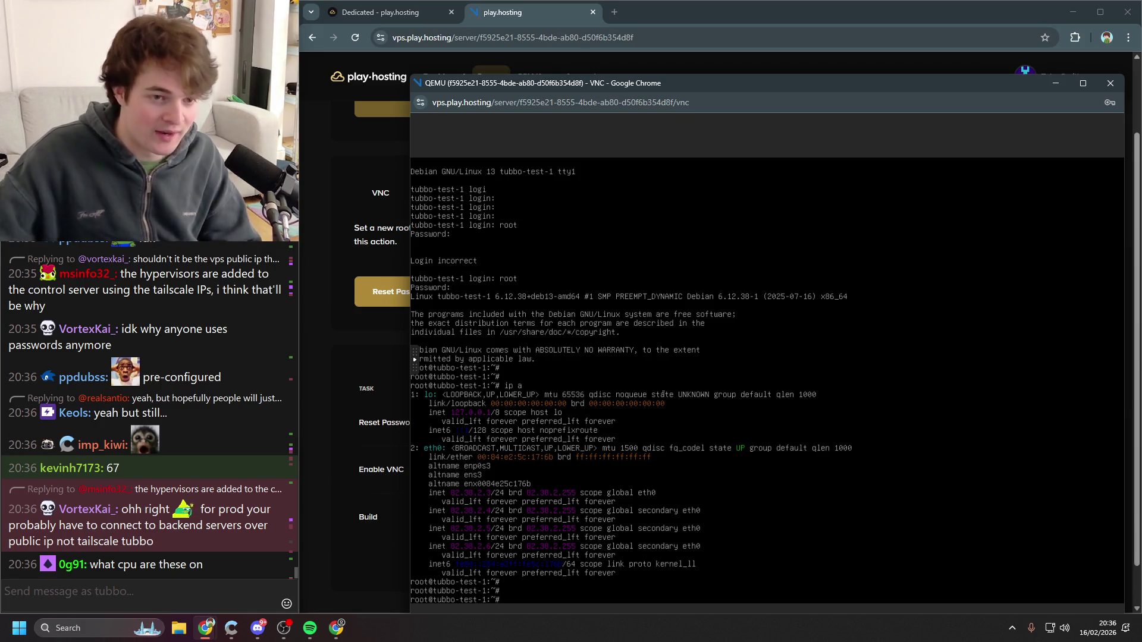
drag(772, 84, 723, 48)
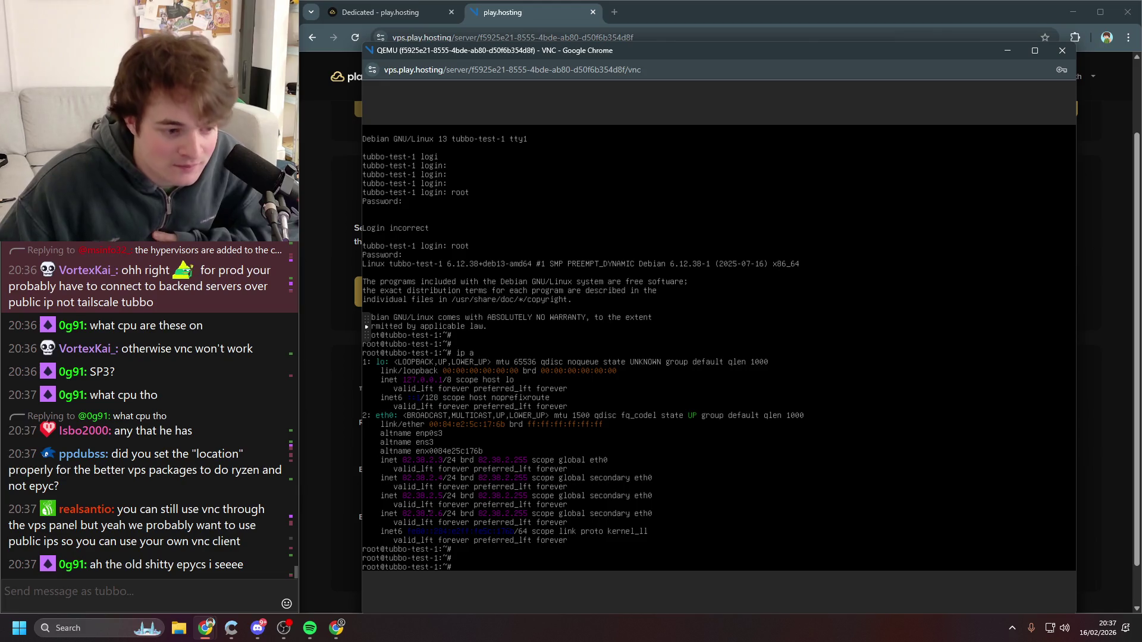
key(Return)
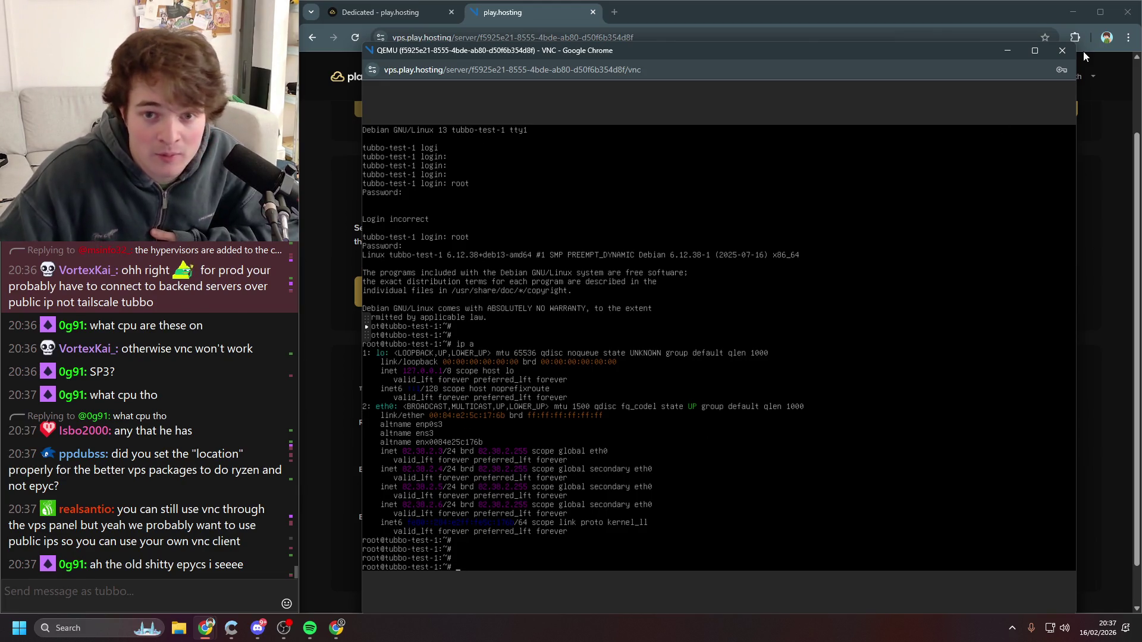
click(1085, 54)
scroll(511, 315, up, 3)
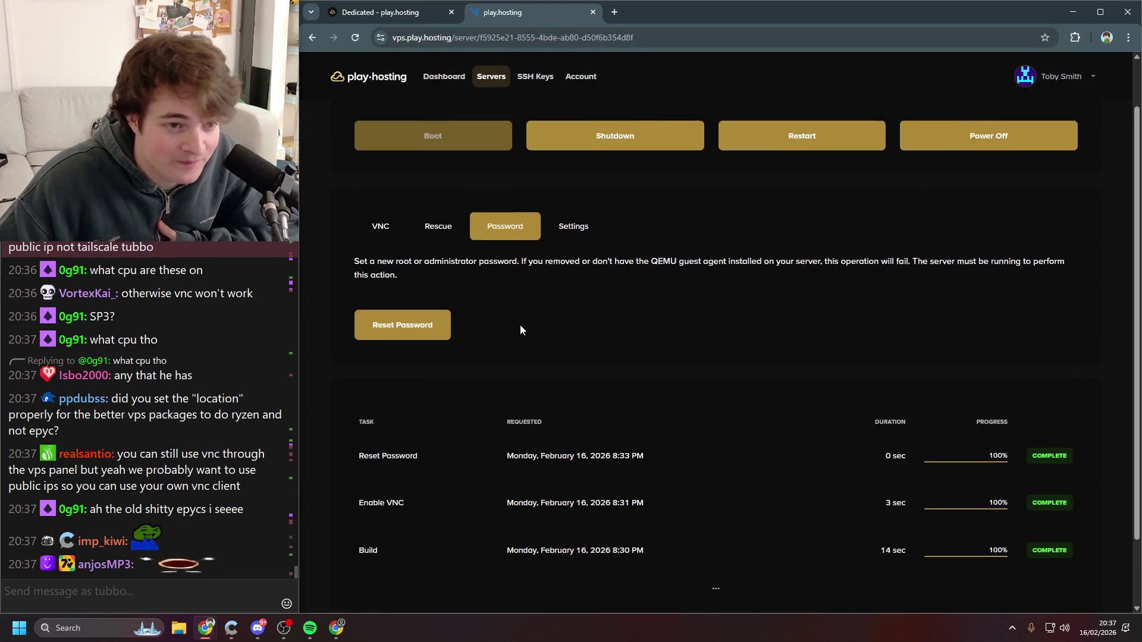
click(366, 127)
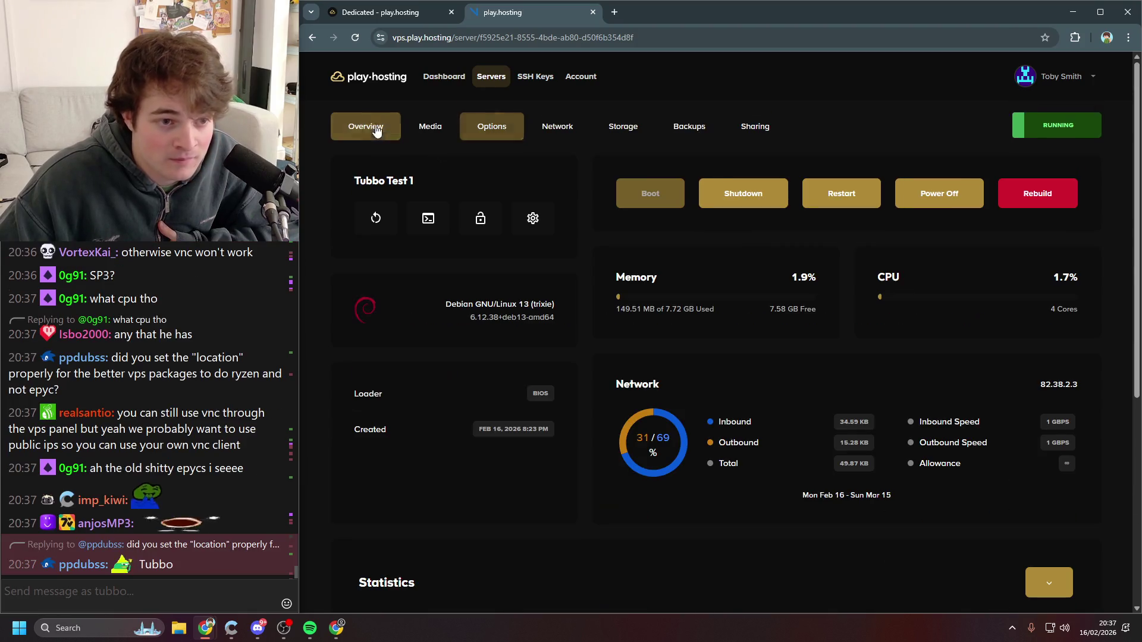
click(184, 546)
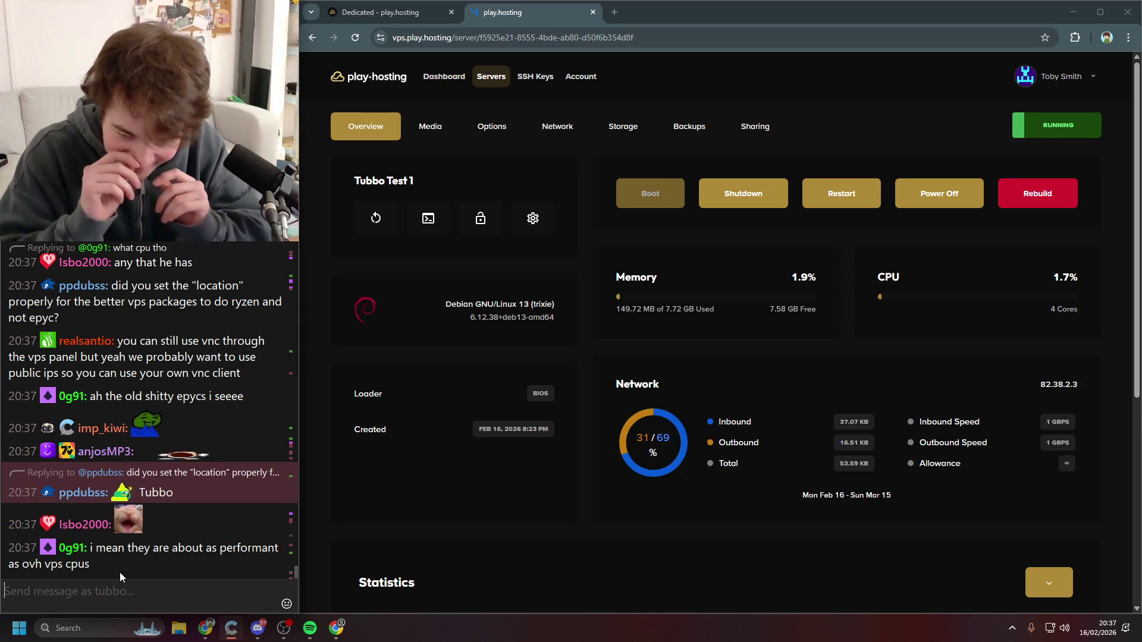
mouse_move(142, 412)
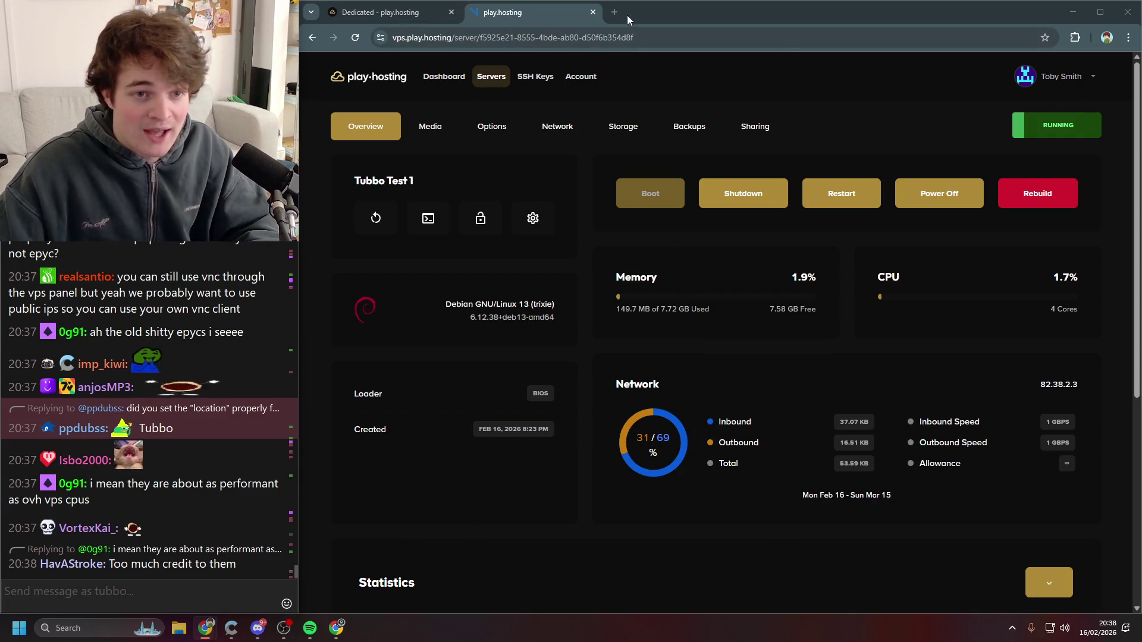
click(1065, 77)
Log out of the VPS panel, sign back in as admin, close that tab, and log in to billing.
click(1020, 151)
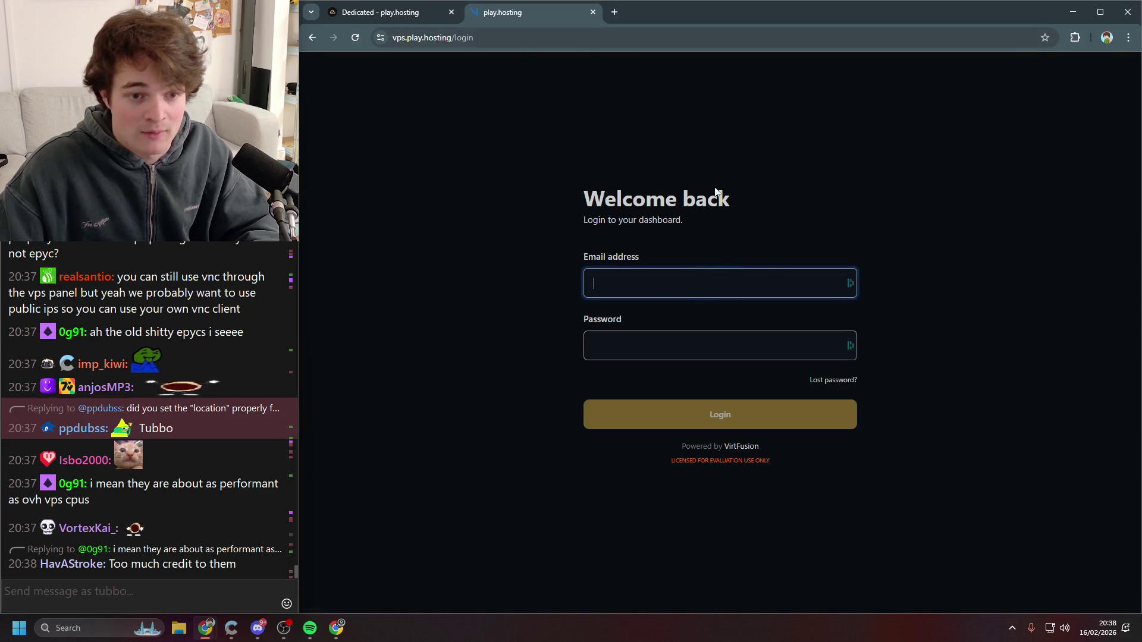
click(982, 220)
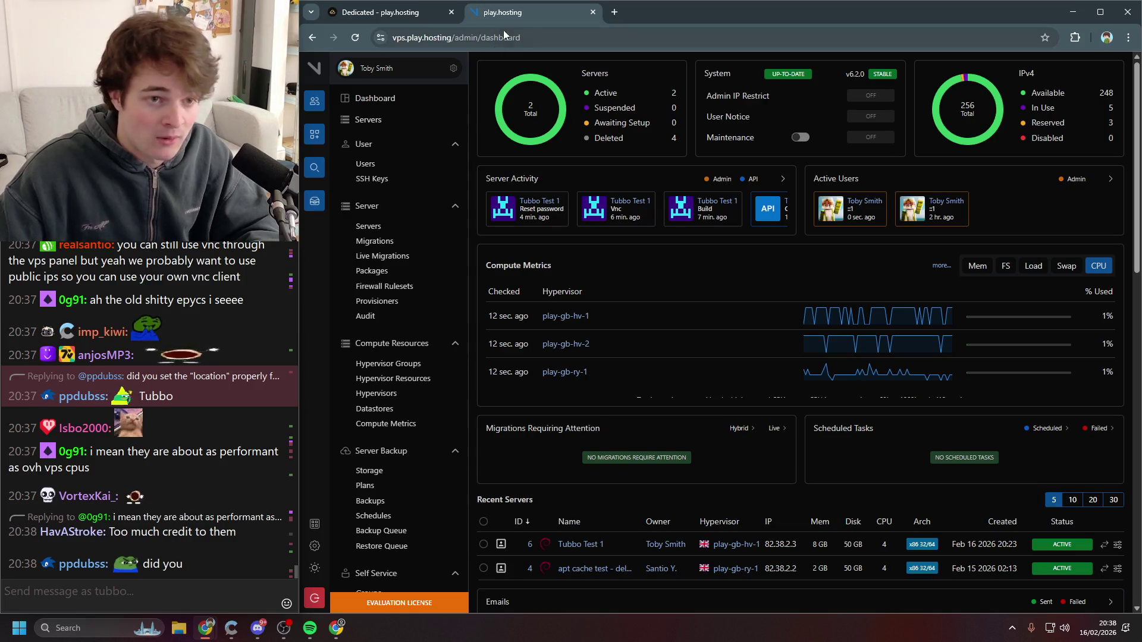
click(592, 12)
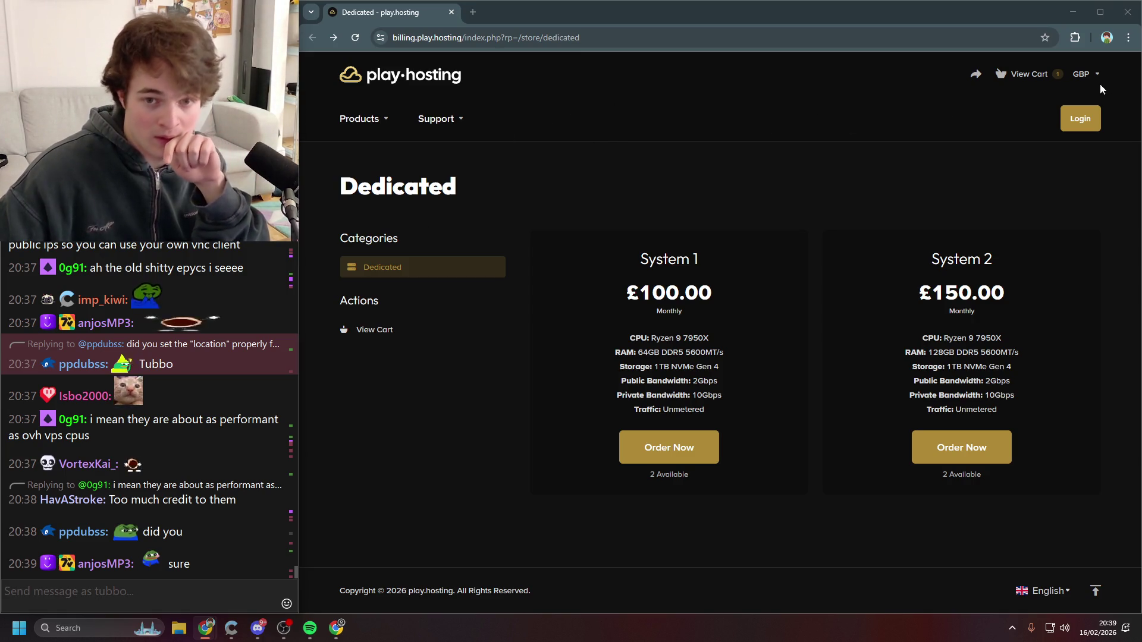
click(1080, 119)
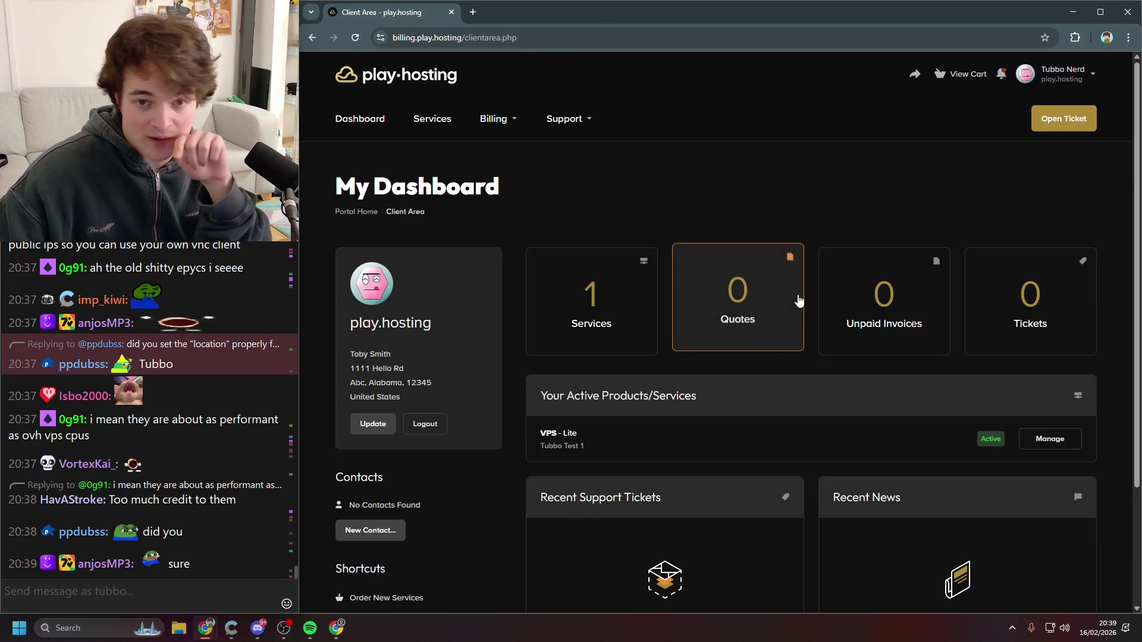
Check the client area's Services list, return to the dashboard, and dock the VPS panel window into the browser.
scroll(611, 209, down, 2)
click(611, 209)
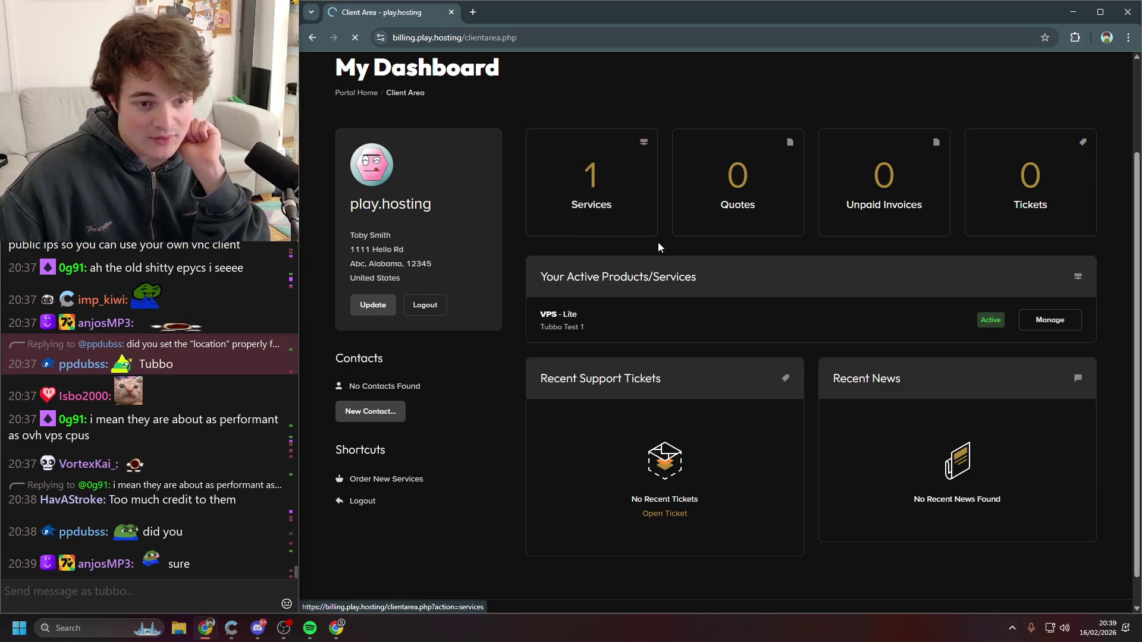
key(alt+Left)
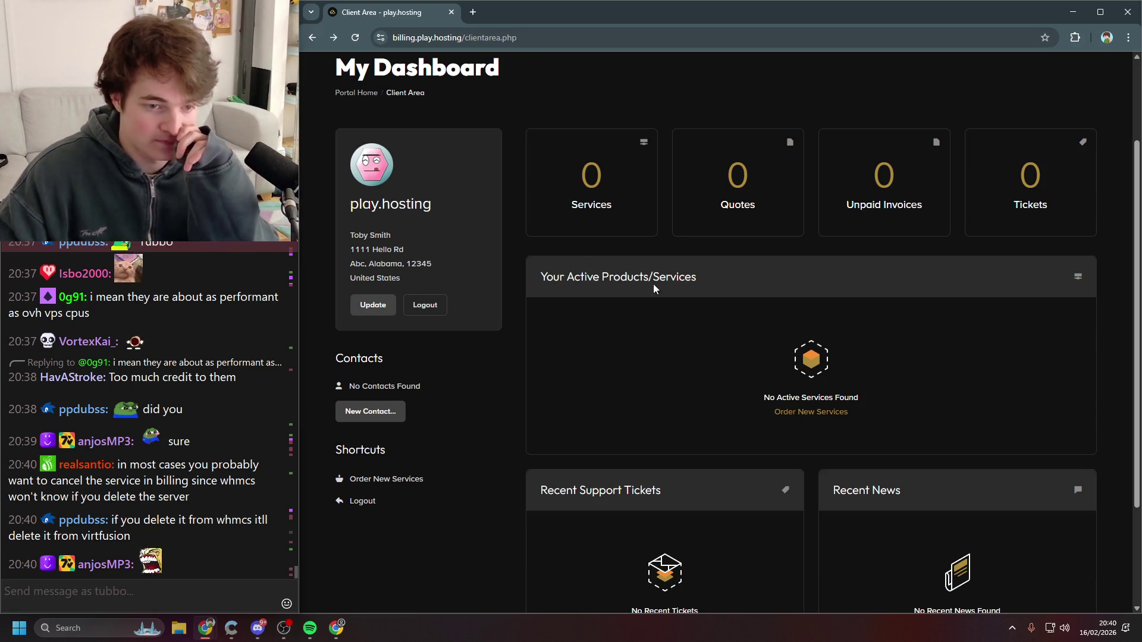
scroll(701, 308, up, 2)
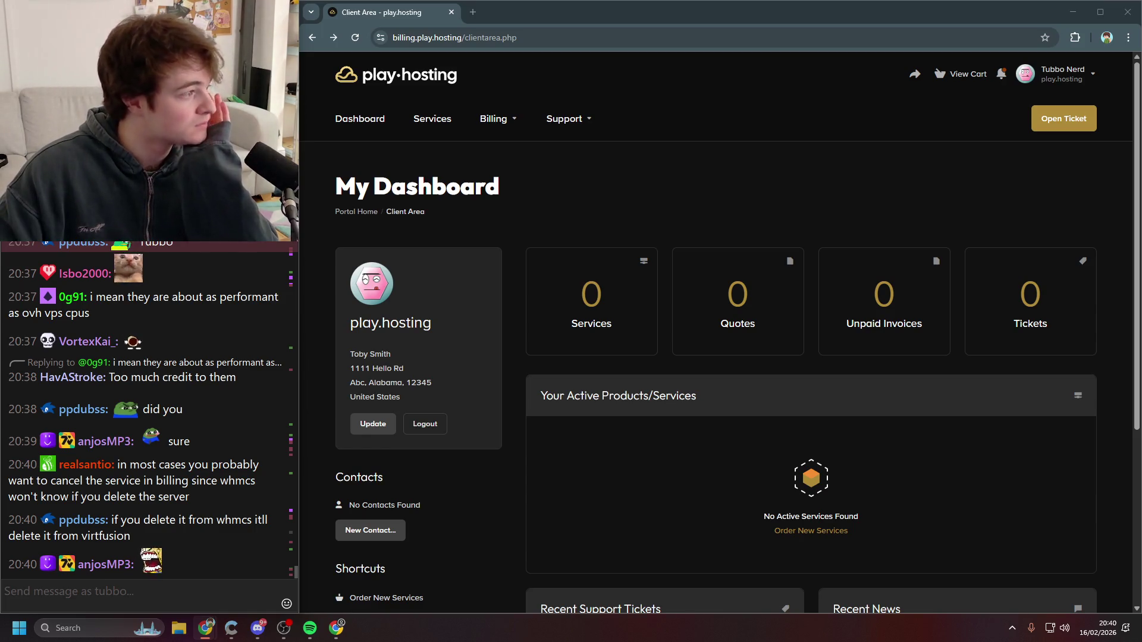
mouse_move(459, 158)
mouse_down()
mouse_move(524, 158)
mouse_move(503, 12)
mouse_up()
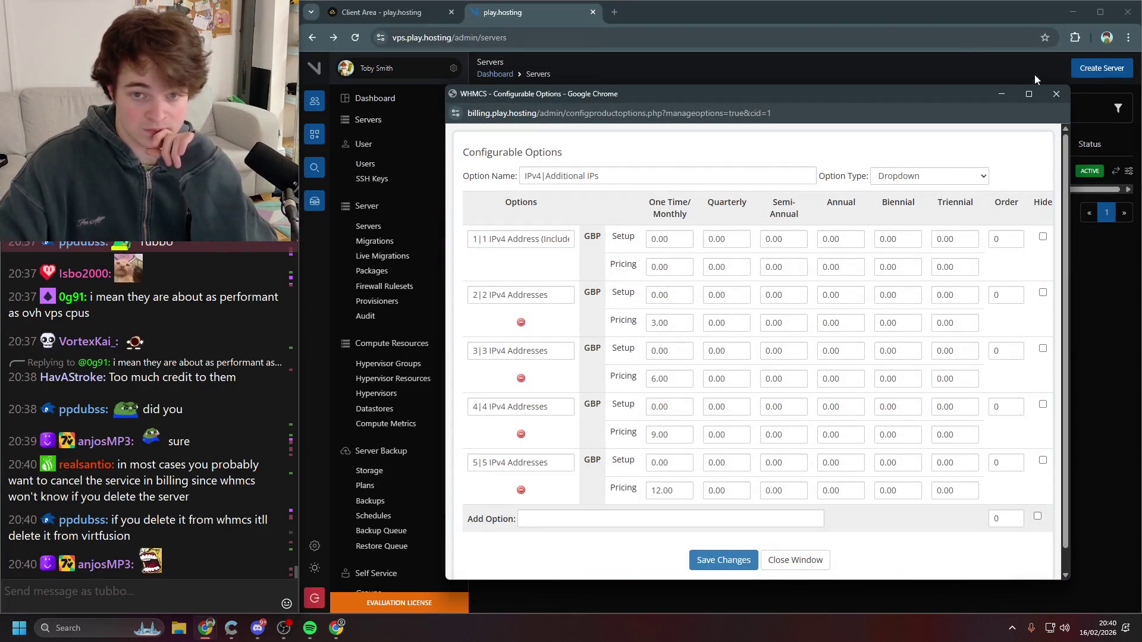
Close the Configurable Options popup and load billing.play.hosting/admin in a new tab.
click(1056, 93)
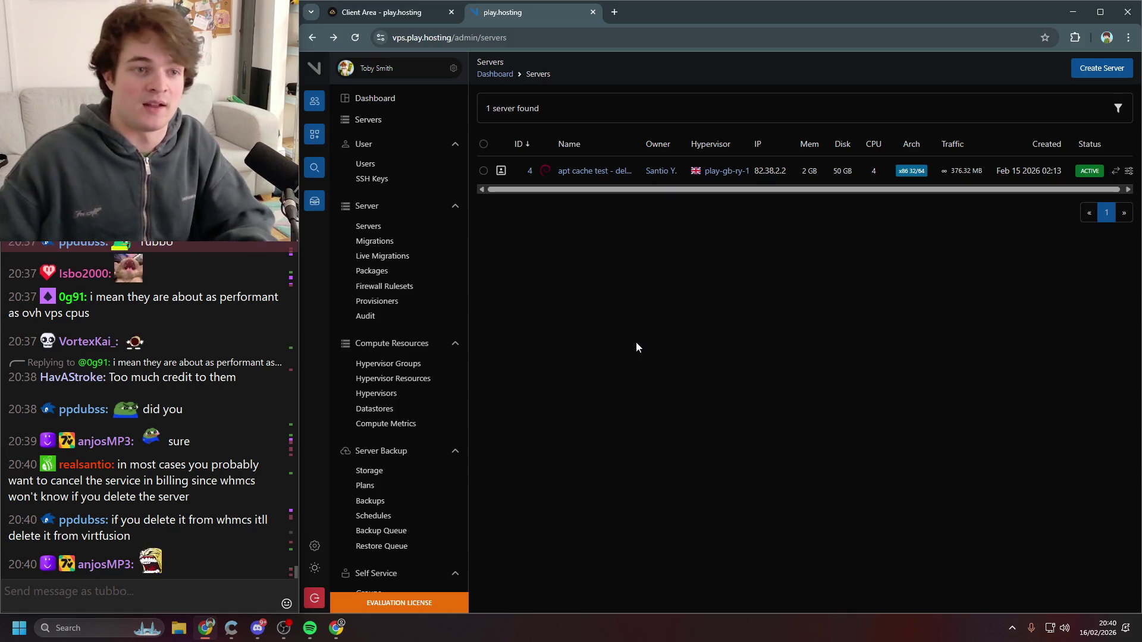
click(614, 15)
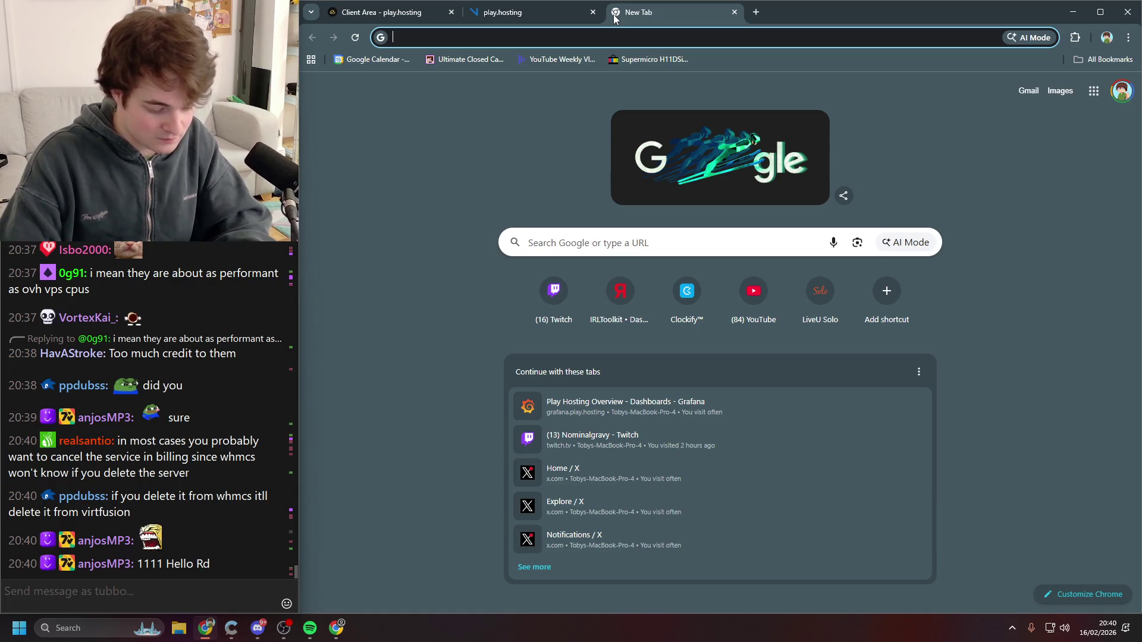
text(w)
key(BackSpace)
key(BackSpace)
text(billing.lilypad.gg)
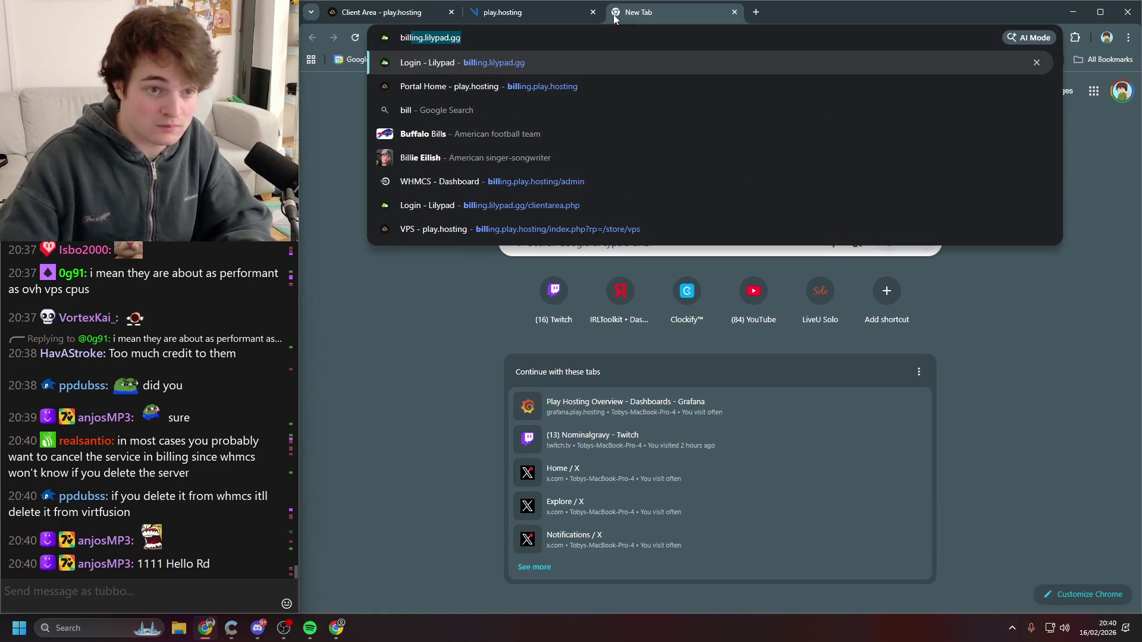
click(565, 88)
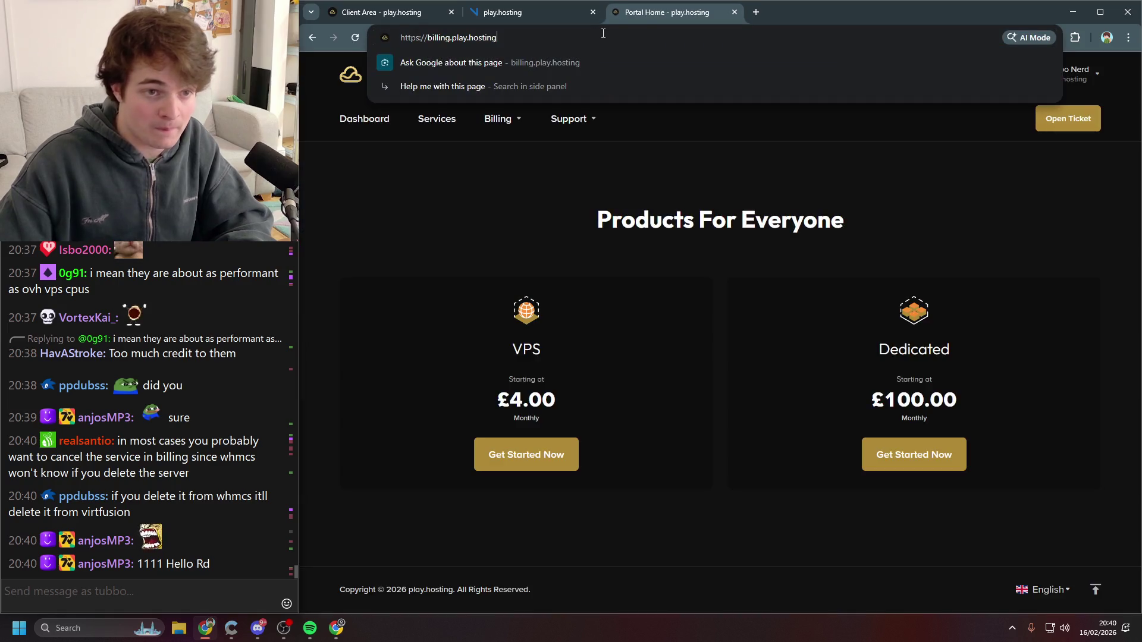
click(606, 33)
text(/admin)
key(Return)
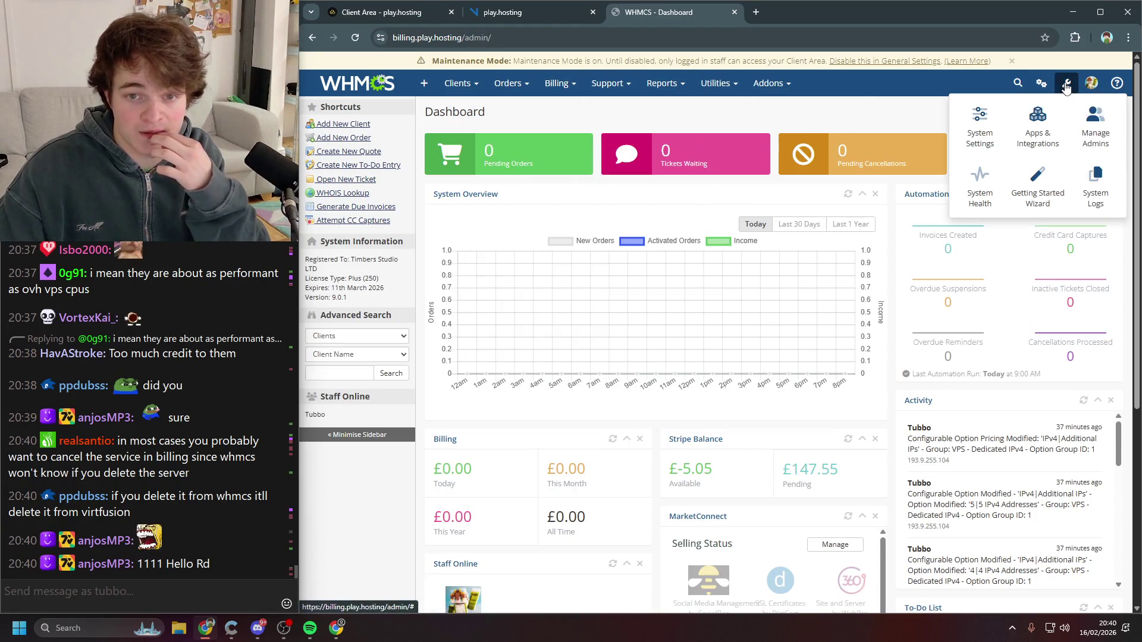
Go to System Settings > Products & Services > Configurable Options and start a new option group.
mouse_move(1069, 95)
click(992, 128)
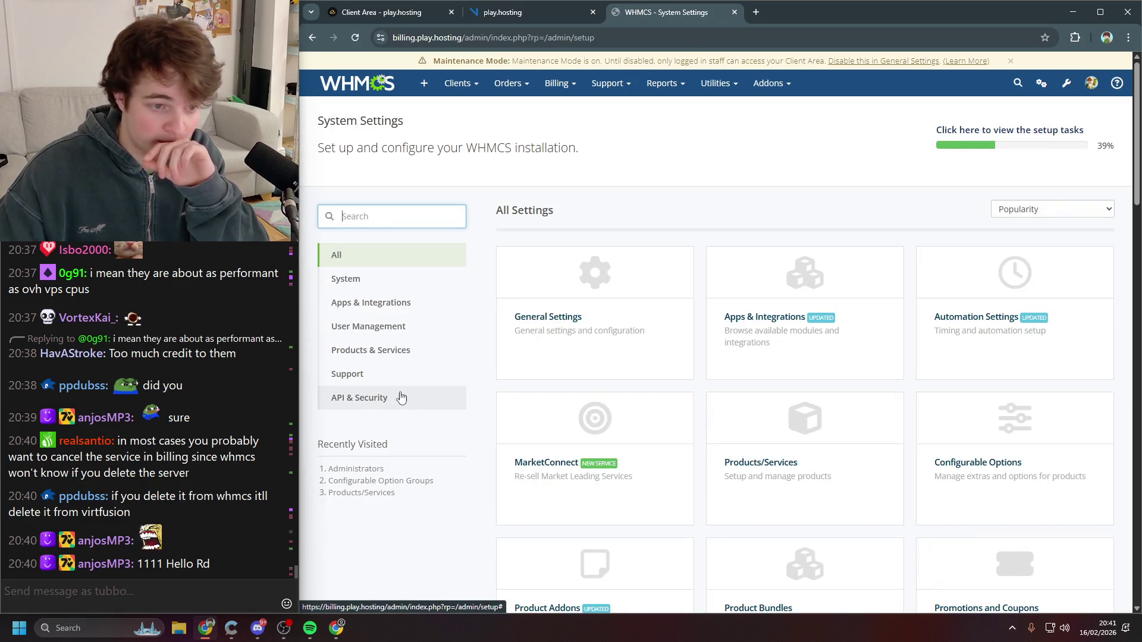
click(395, 349)
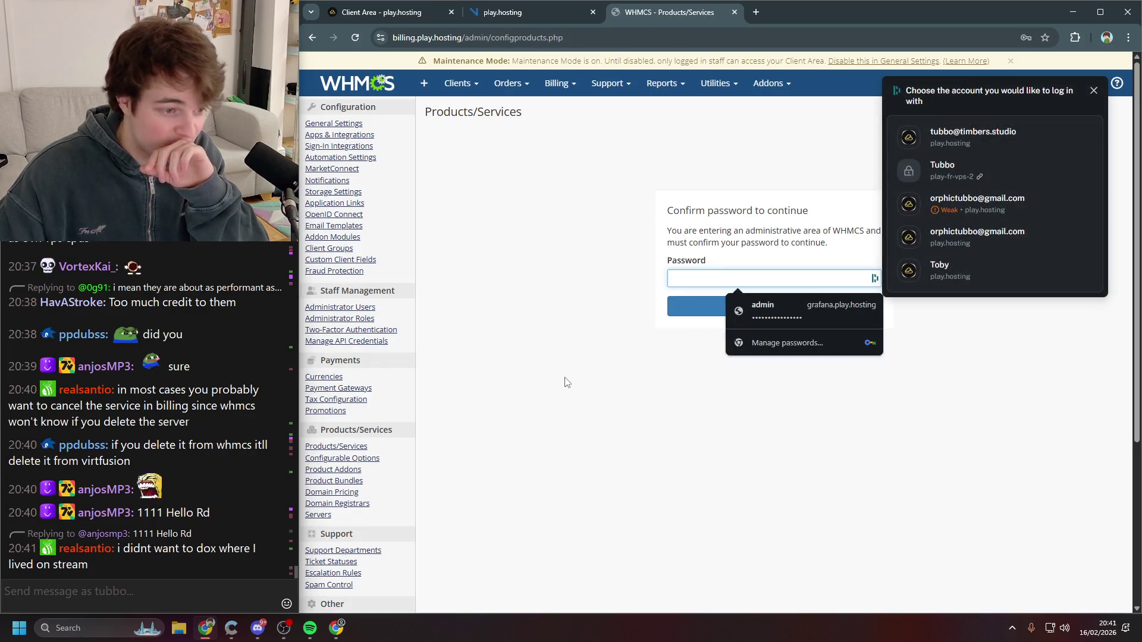
click(977, 199)
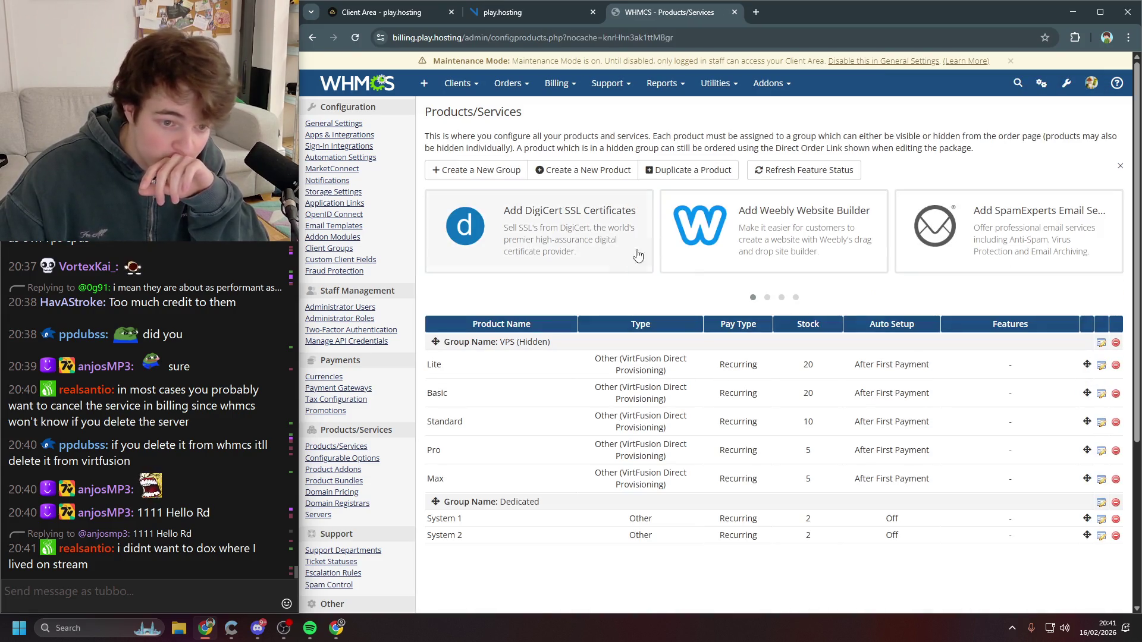
click(361, 461)
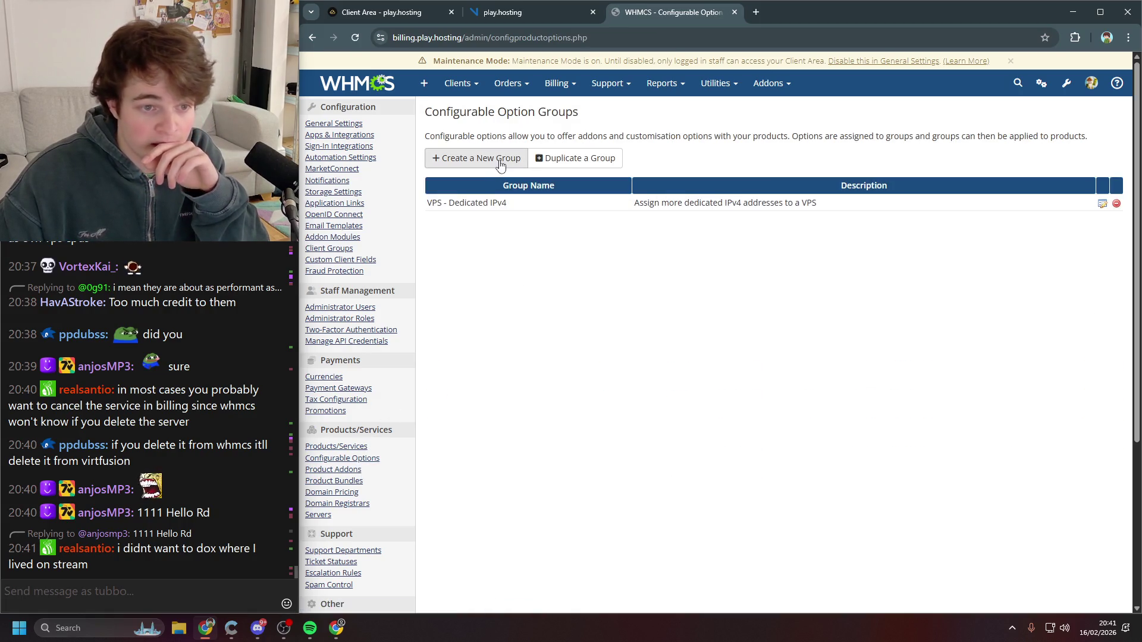
click(499, 159)
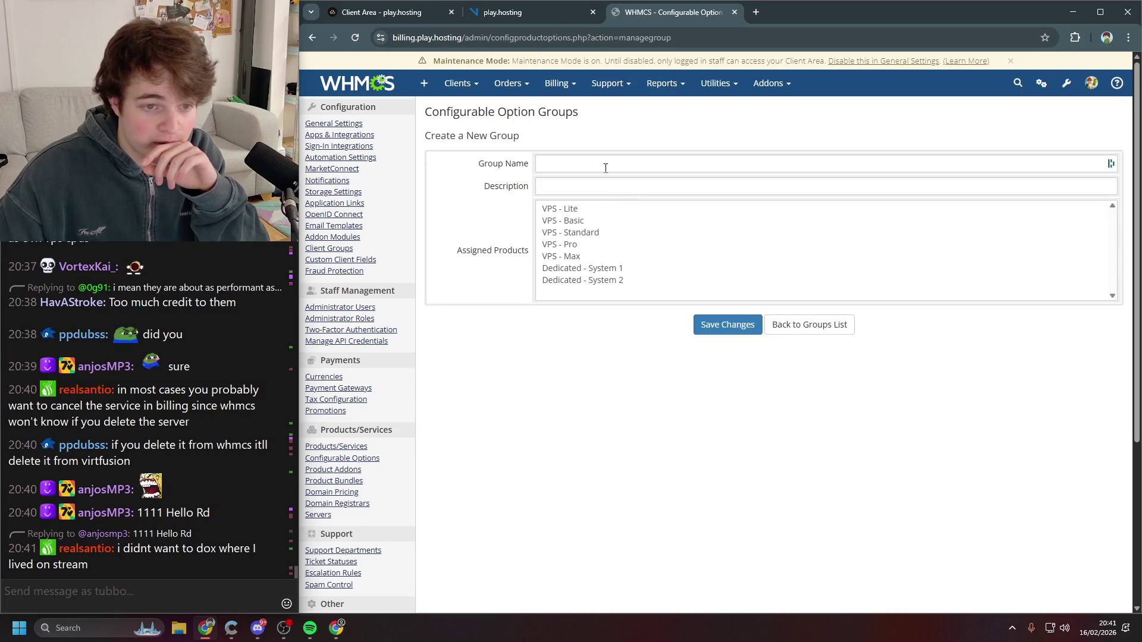
Assign the group to Dedicated - System 1 and System 2 and enter its group name.
click(592, 268)
ctrl+click(595, 280)
click(563, 160)
text(Add)
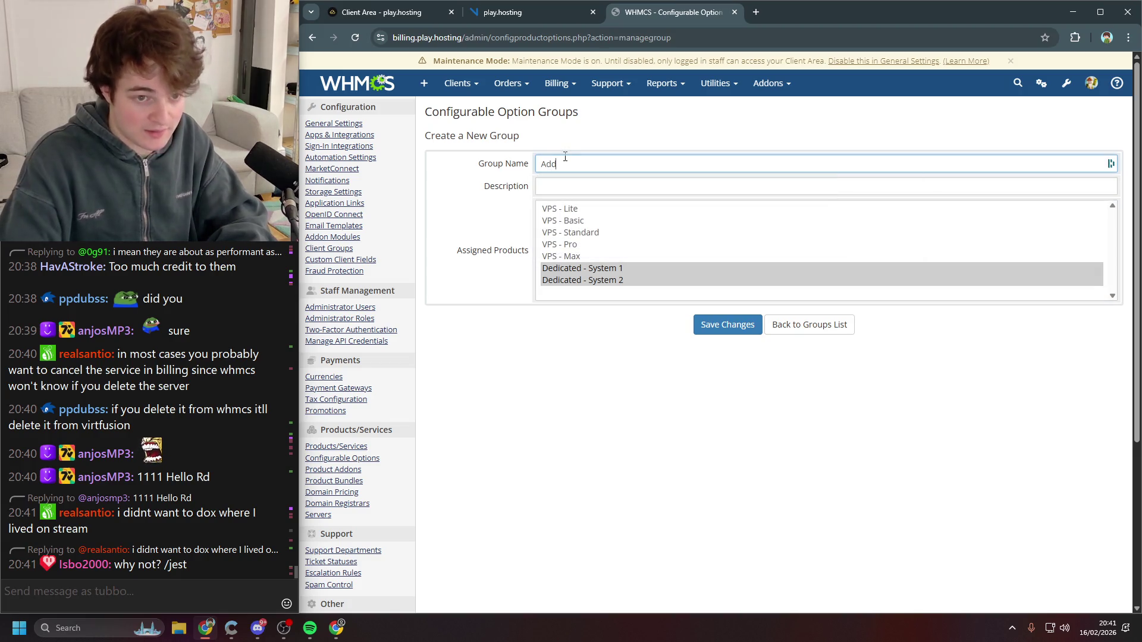
text(tional)
key(BackSpace)
key(BackSpace)
text(l Stoage)
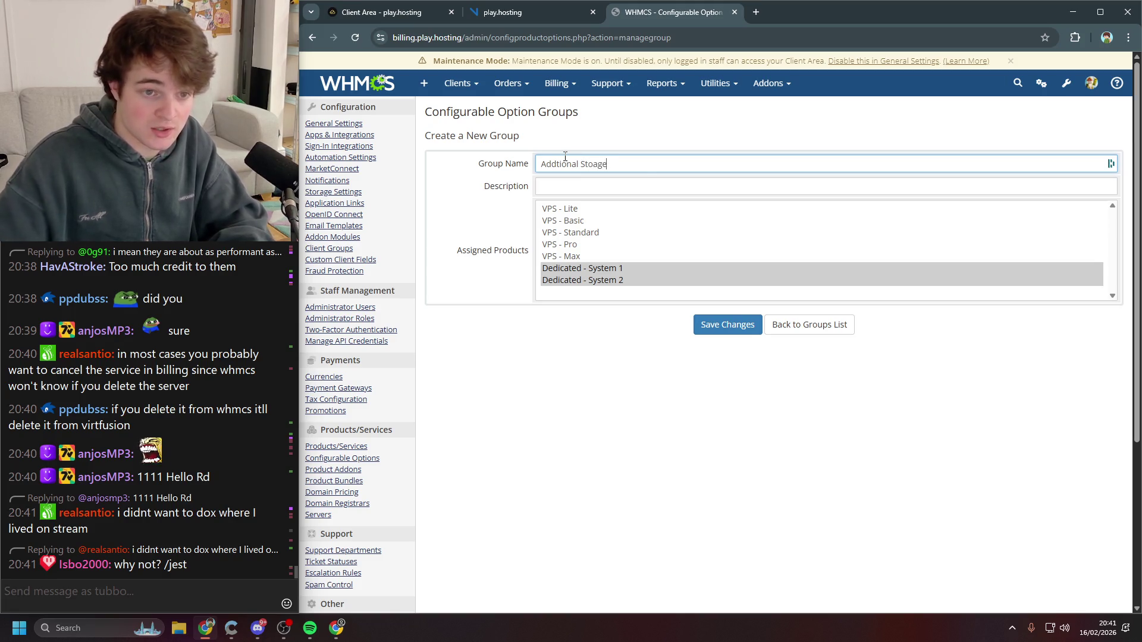
key(Tab)
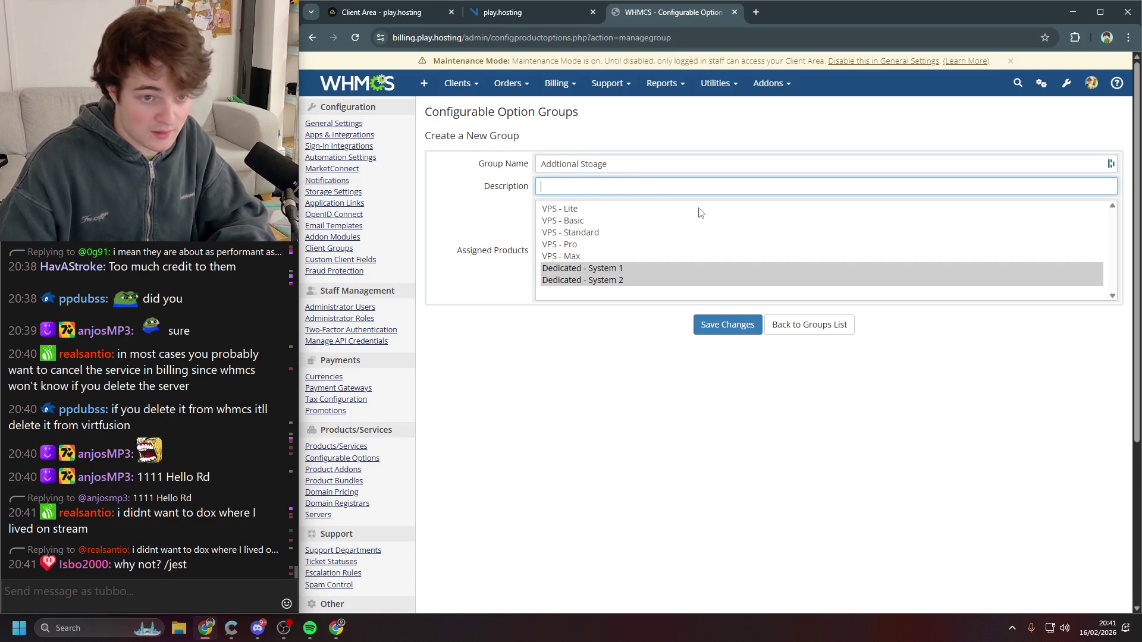
Describe it as 'Adds more NVMe storage', correct the name to 'Addtional Storage', and save the group.
text(Adds more)
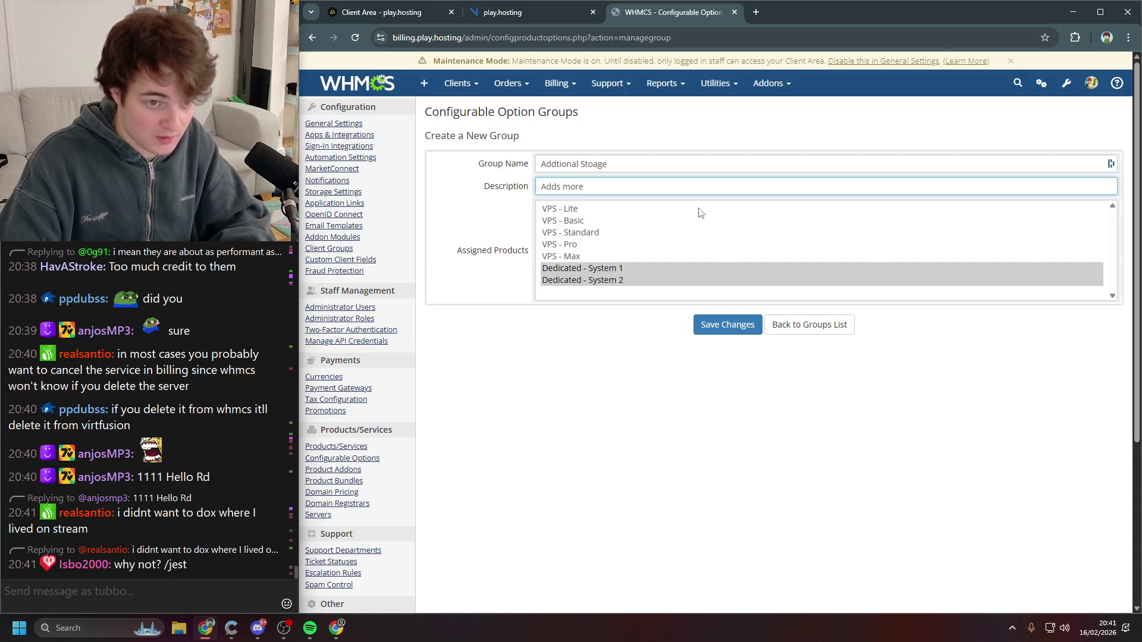
text( NV)
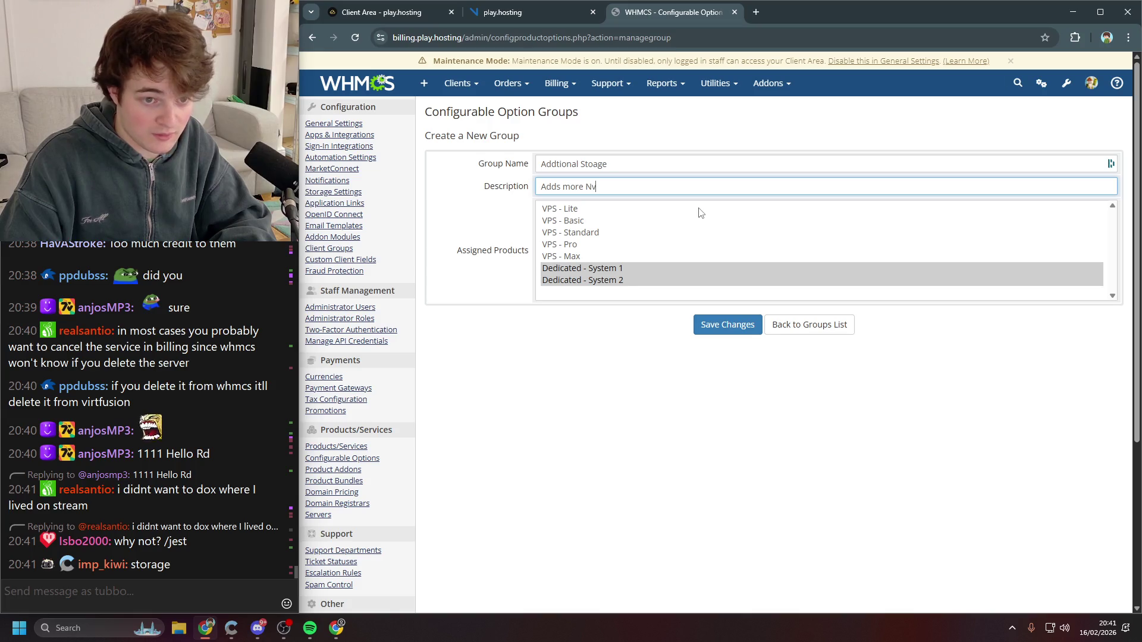
text(Me)
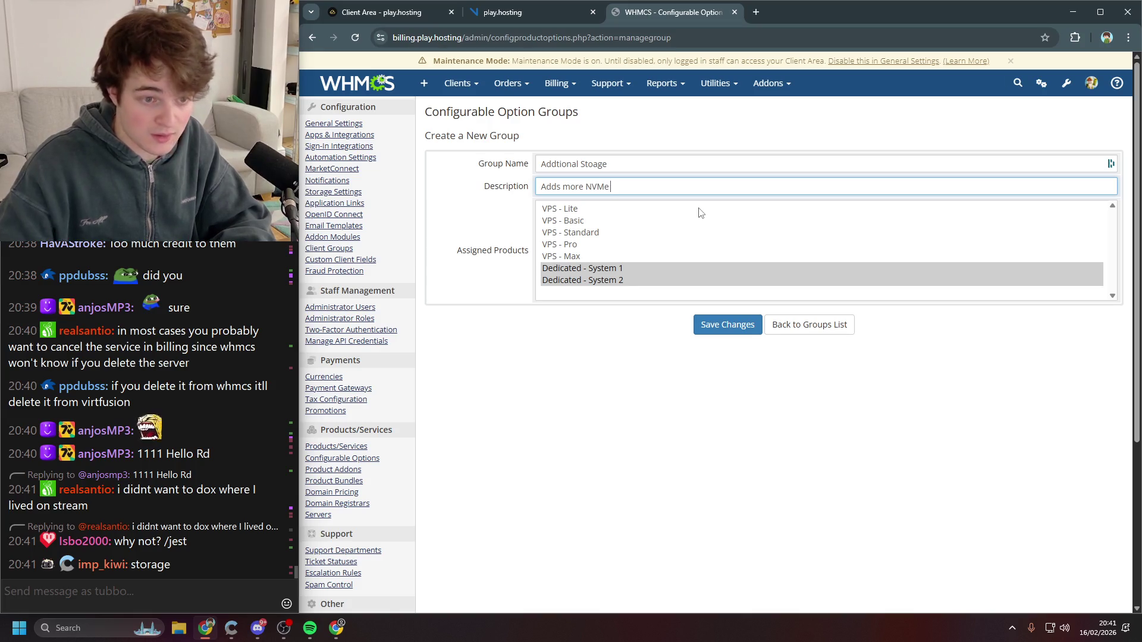
click(598, 165)
text(r)
click(632, 185)
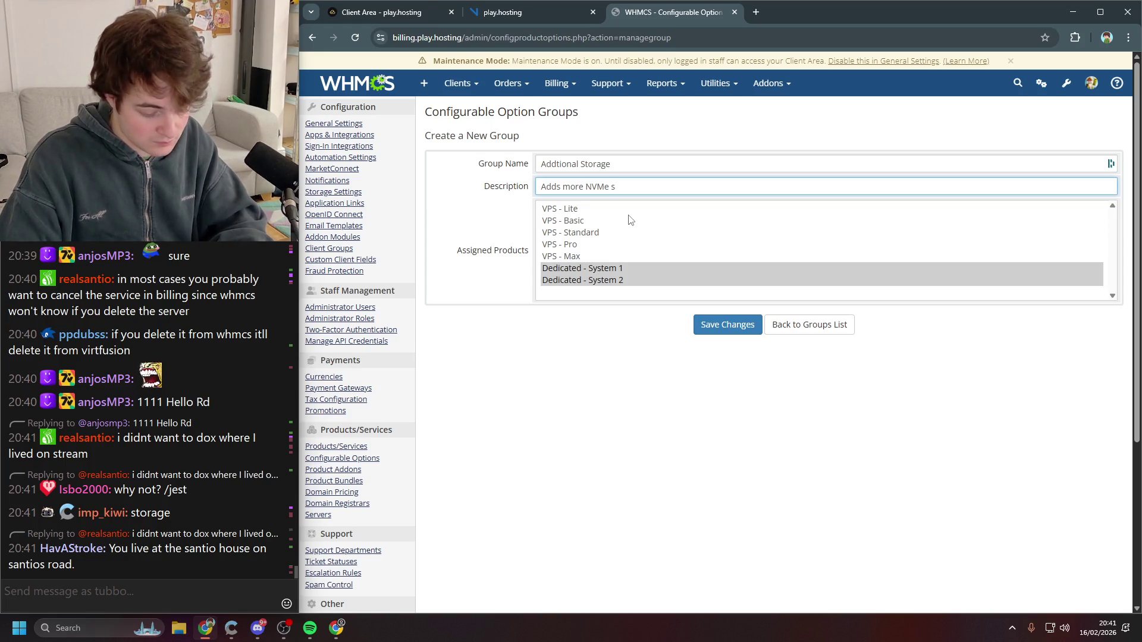
text(orage)
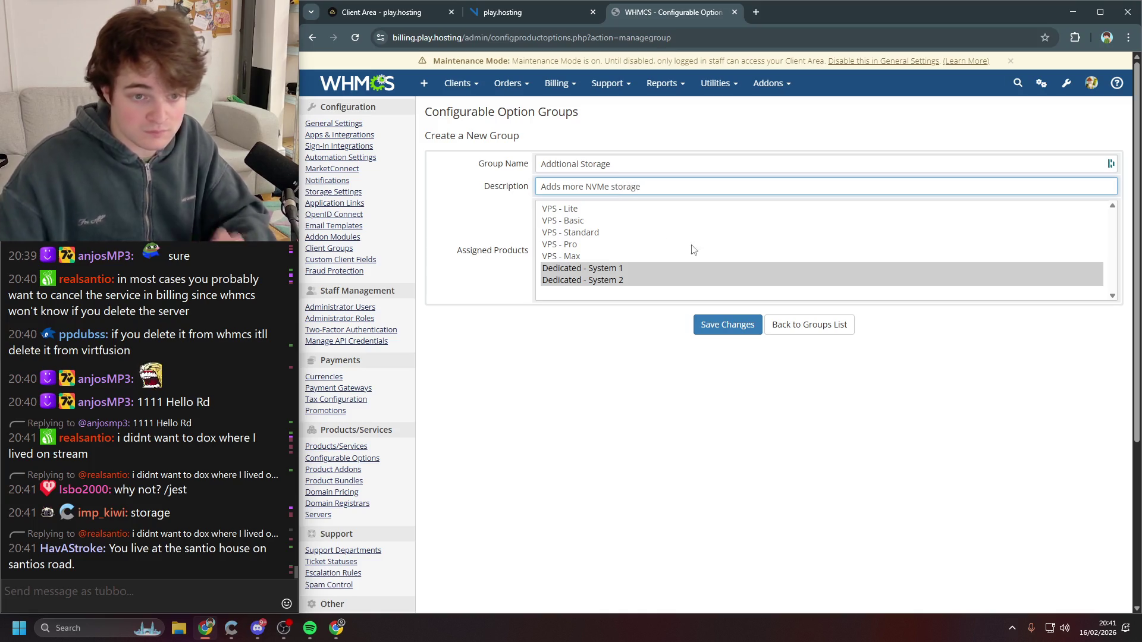
click(733, 331)
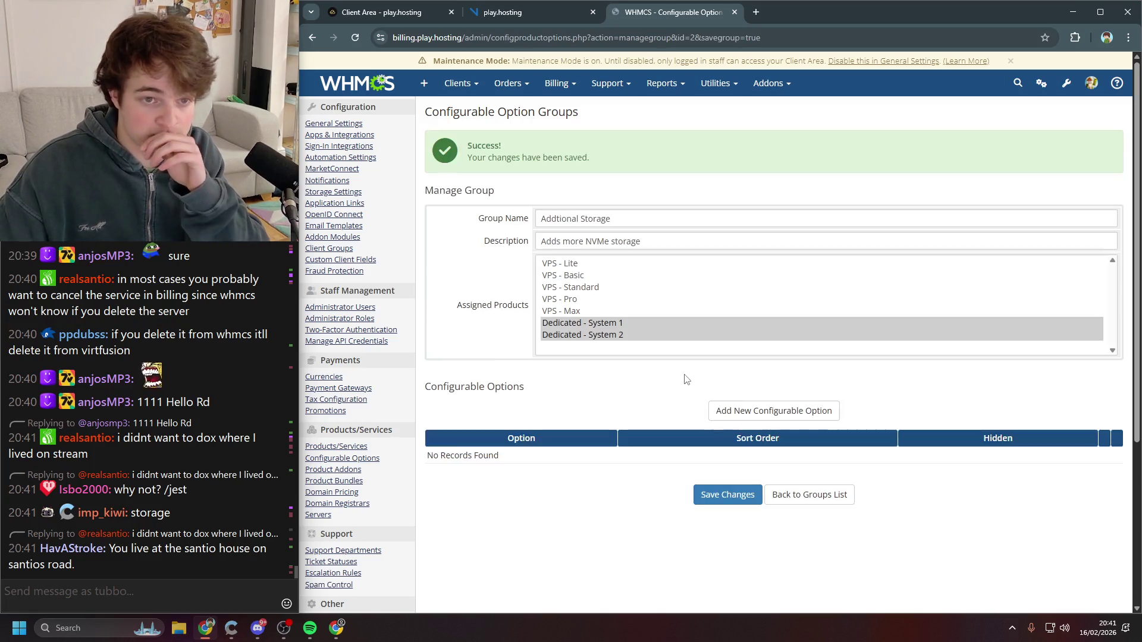
Add a new configurable option to the group and begin naming it Additional Storage.
scroll(516, 364, down, 2)
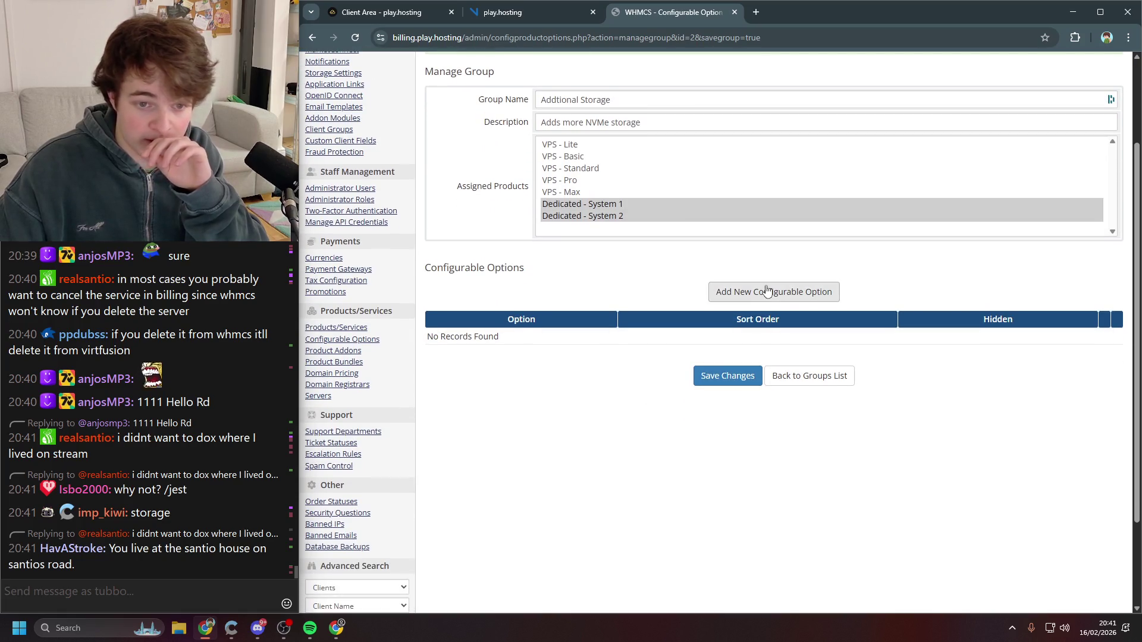
click(769, 298)
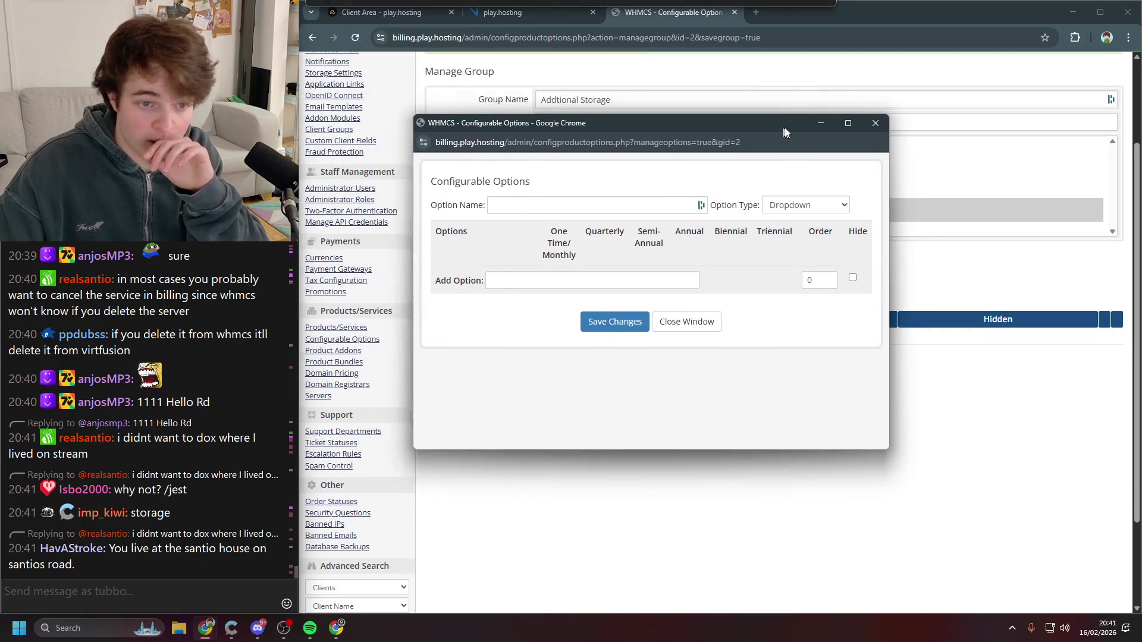
click(601, 203)
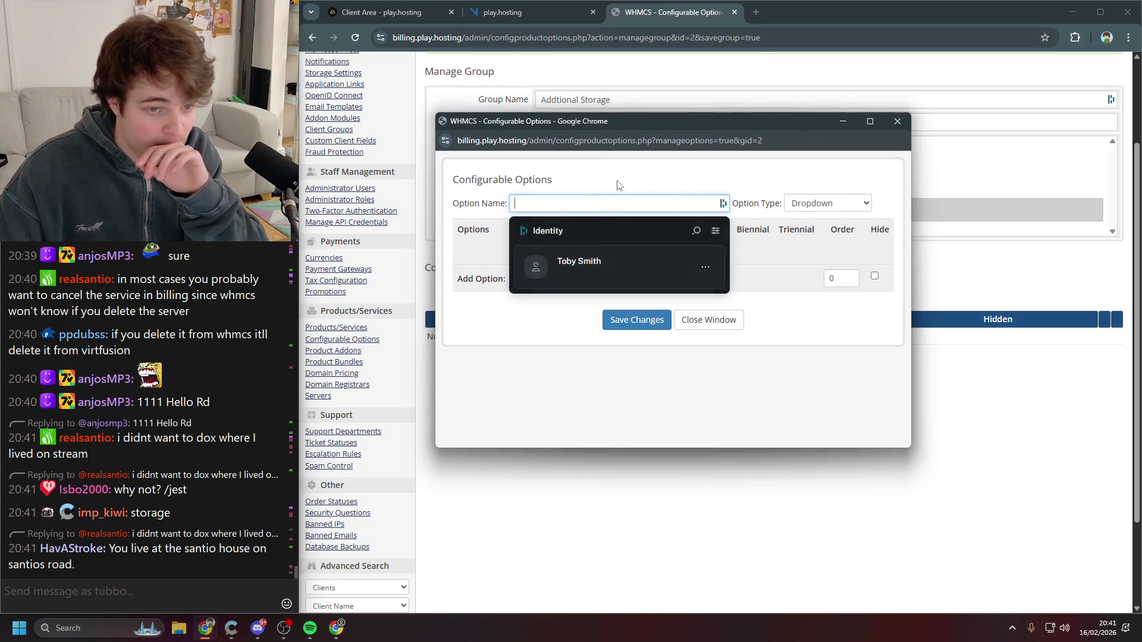
key(Escape)
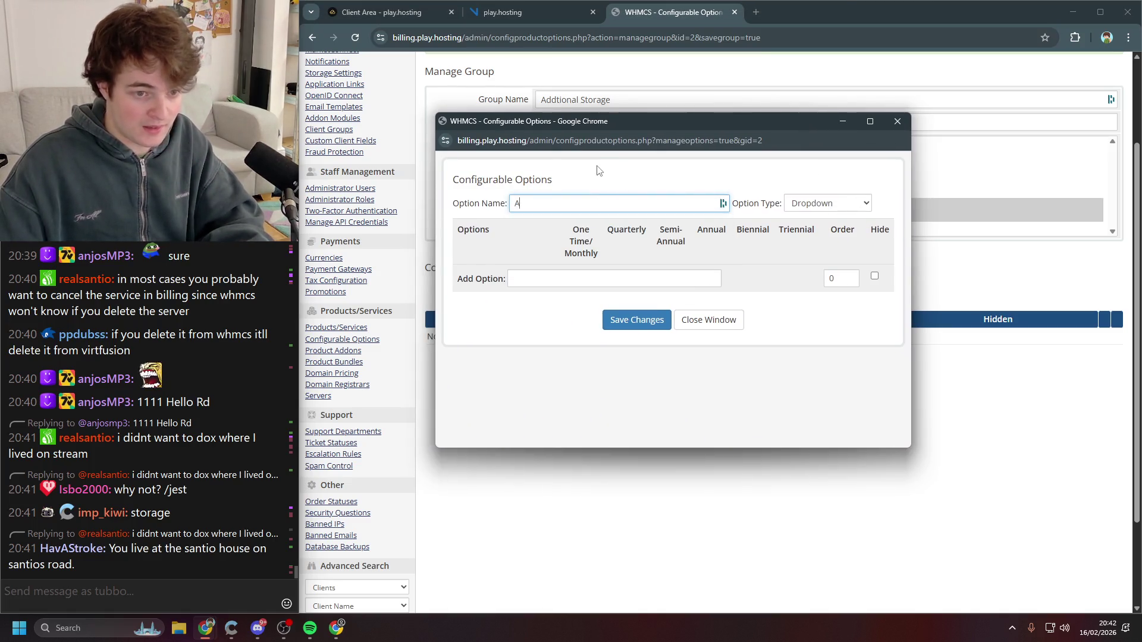
text(ddi)
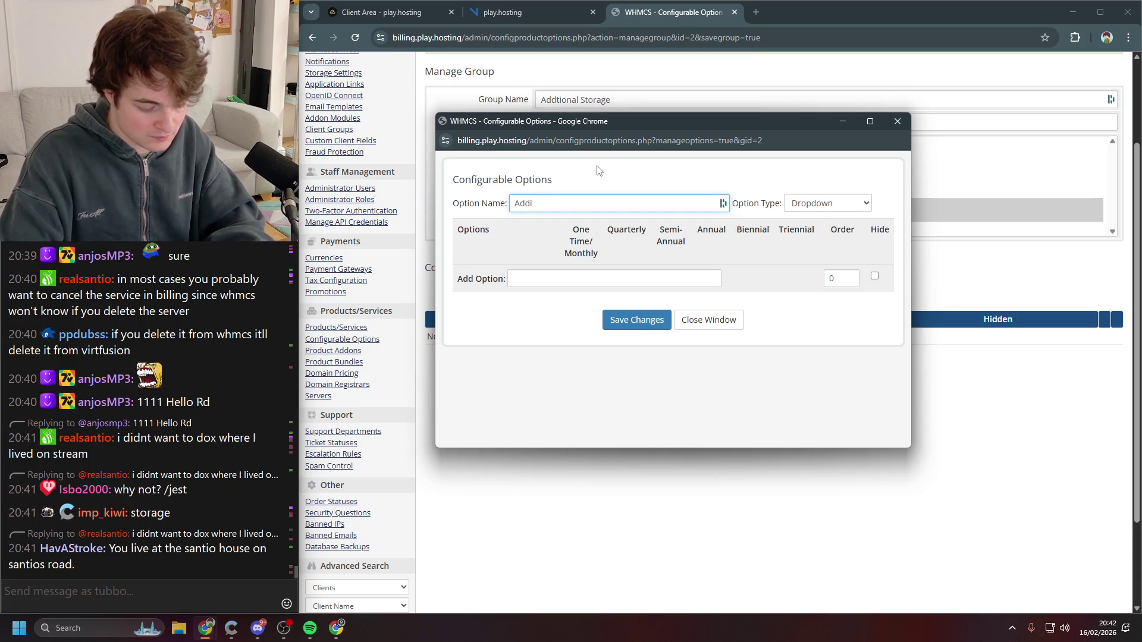
text(tional)
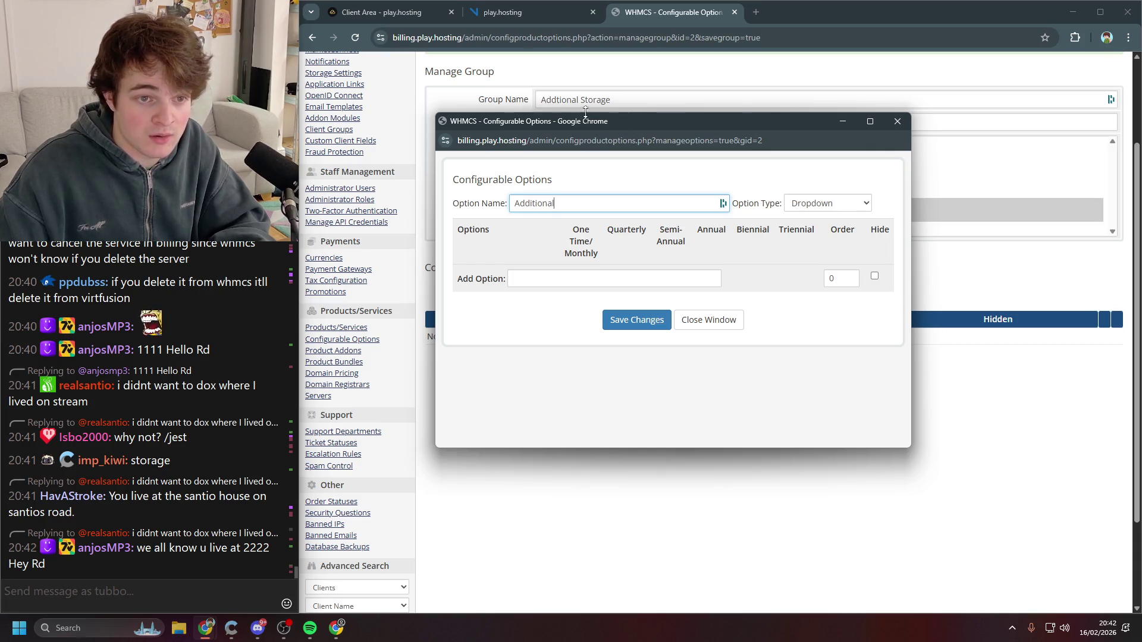
mouse_move(641, 119)
mouse_down()
mouse_move(678, 146)
mouse_move(713, 223)
mouse_move(711, 200)
mouse_up()
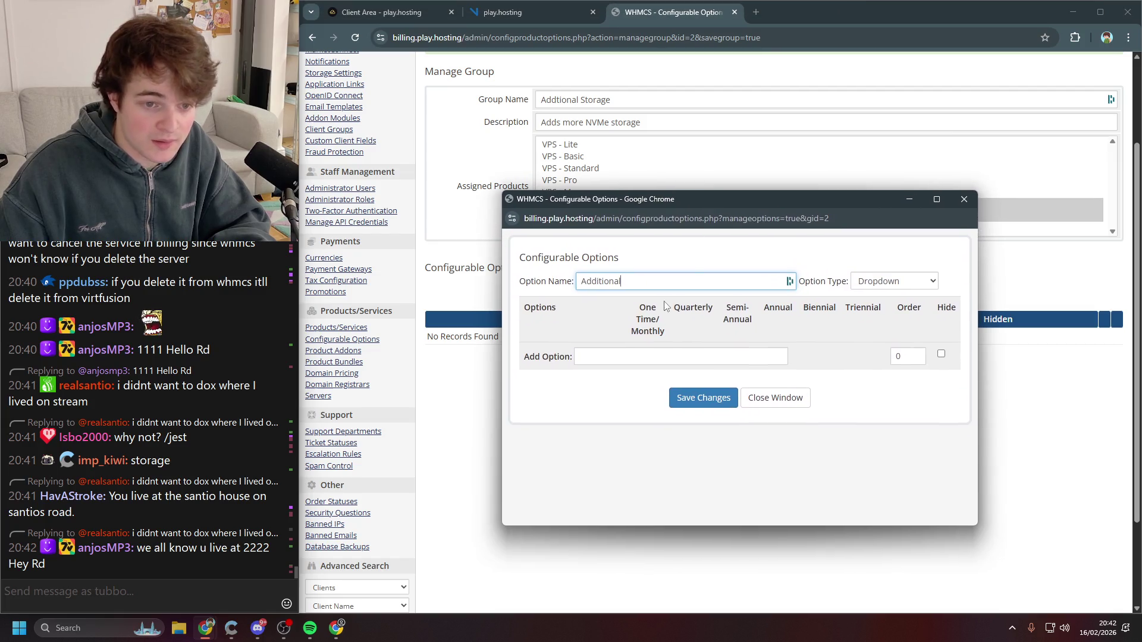
Finish the option name 'Additional Storage' and enter '2TB NVMe Gen 4' as its first choice.
click(601, 286)
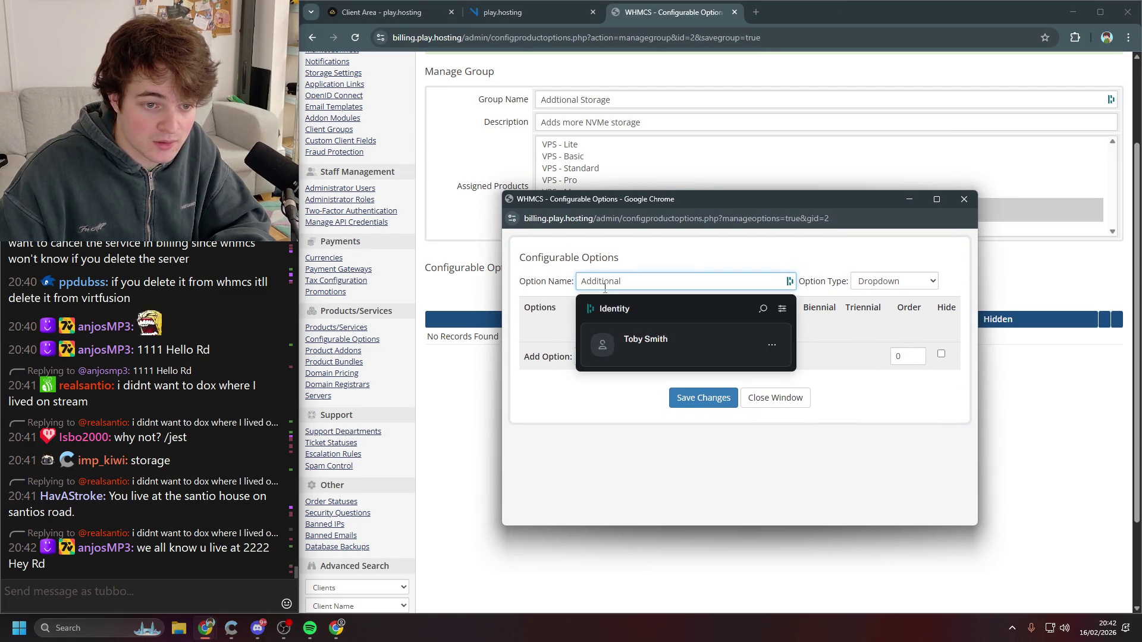
click(567, 442)
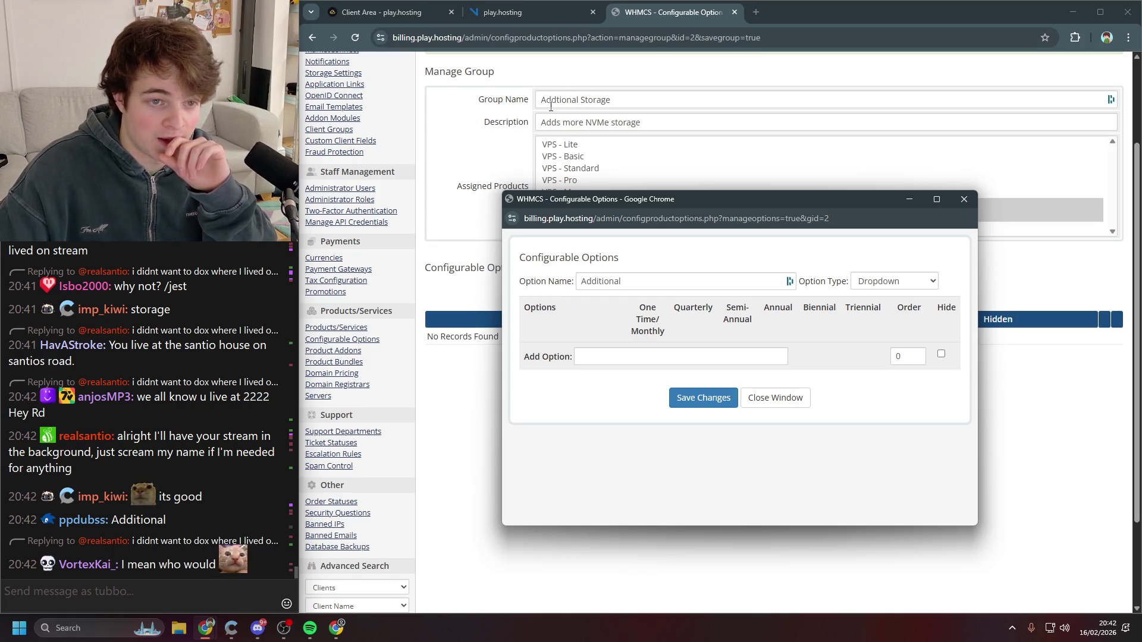
click(671, 286)
text(N)
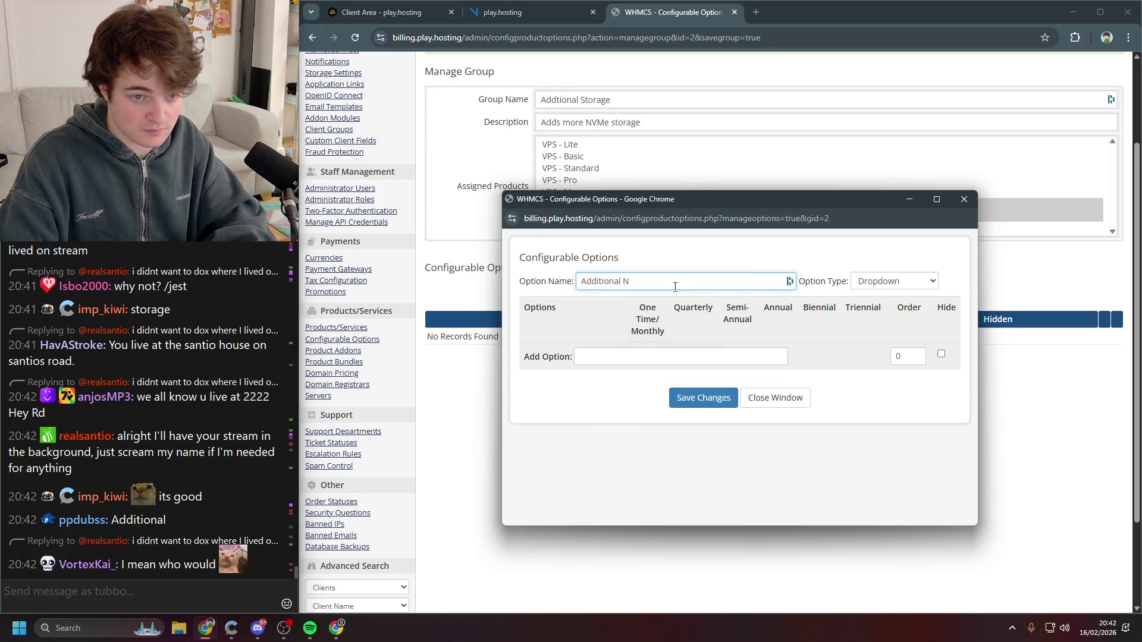
key(BackSpace)
text(Storage)
click(650, 357)
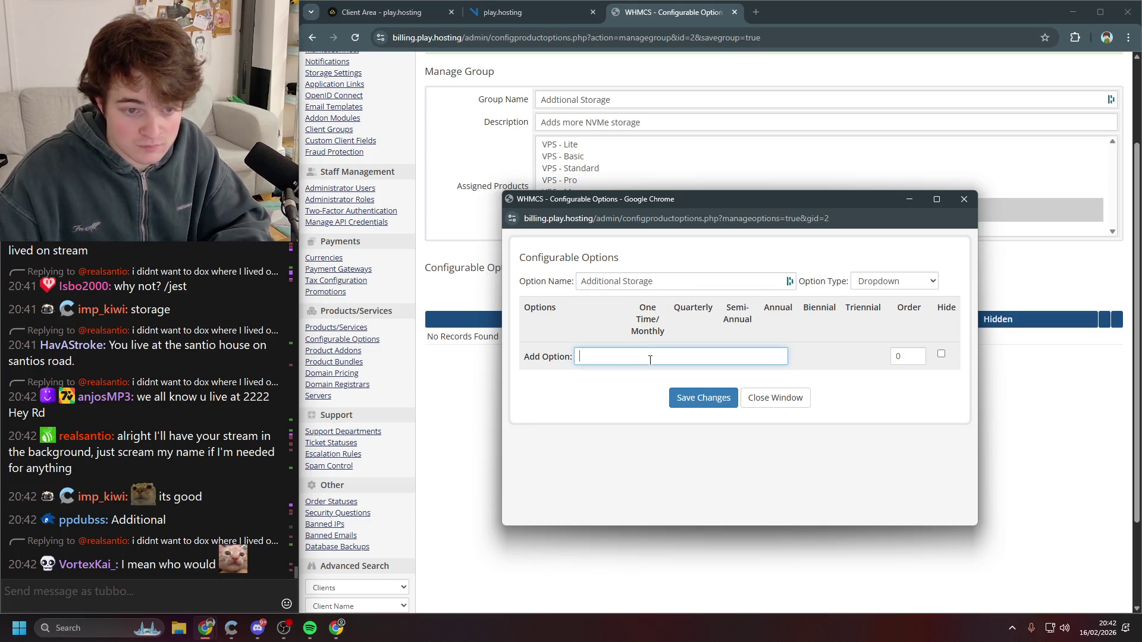
text(2TB NVMe Gen 4)
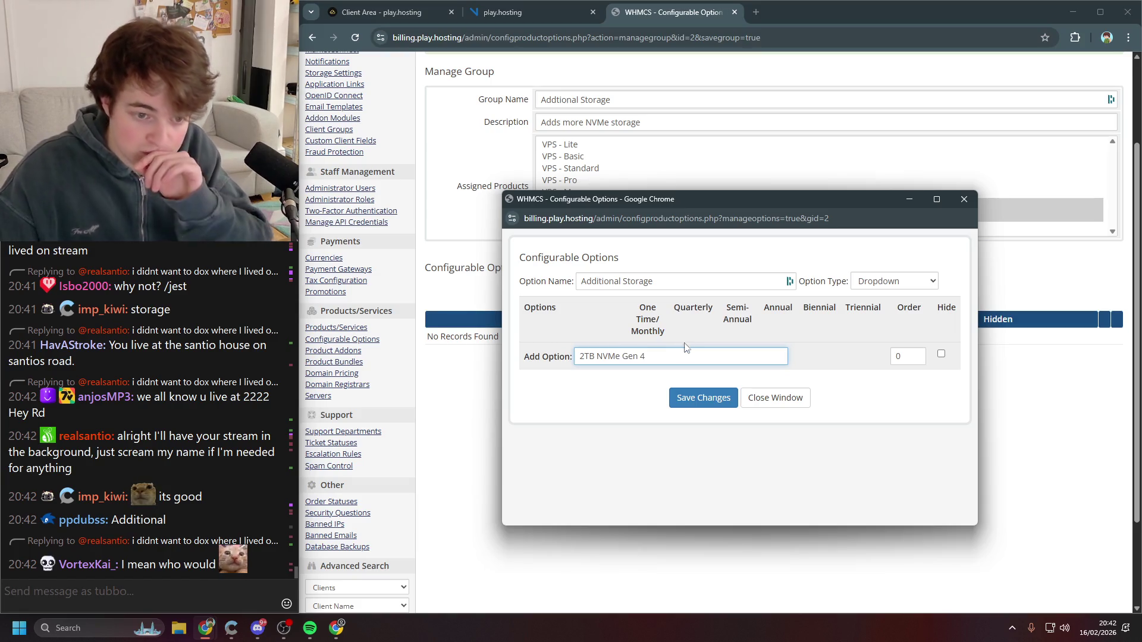
Save the option and price the 2TB NVMe Gen 4 choice at 20.00 monthly.
click(715, 404)
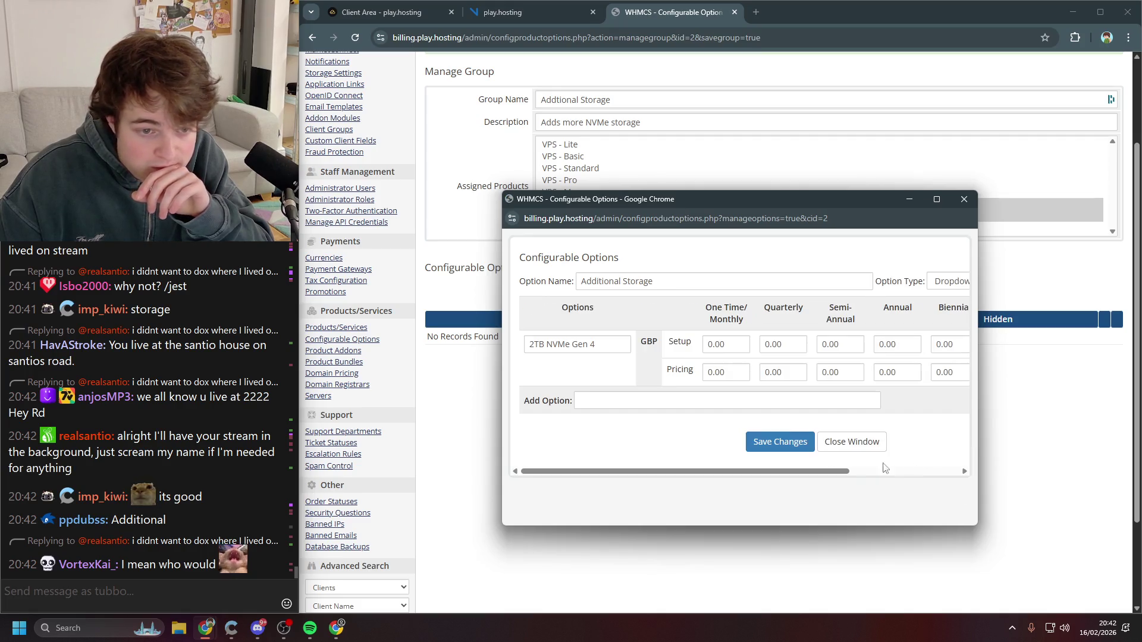
drag(977, 523, 1100, 596)
mouse_move(751, 199)
mouse_down()
mouse_move(688, 155)
mouse_move(658, 105)
mouse_up()
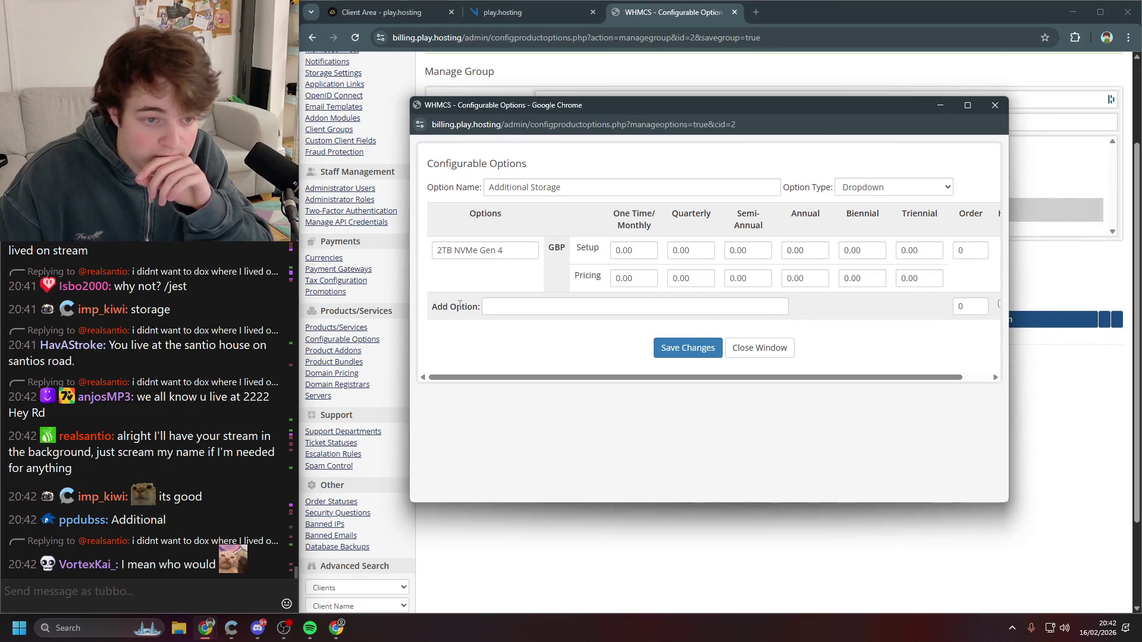
click(621, 284)
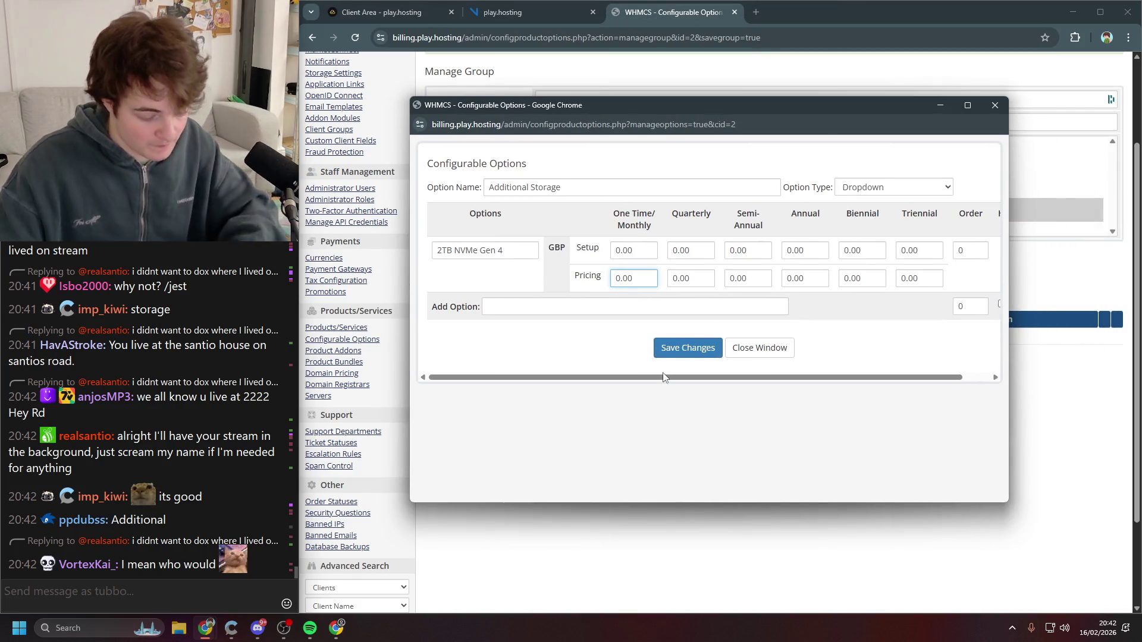
text(20)
Add a 4TB NVMe Gen 4 choice and price it at 50.00 monthly.
click(510, 306)
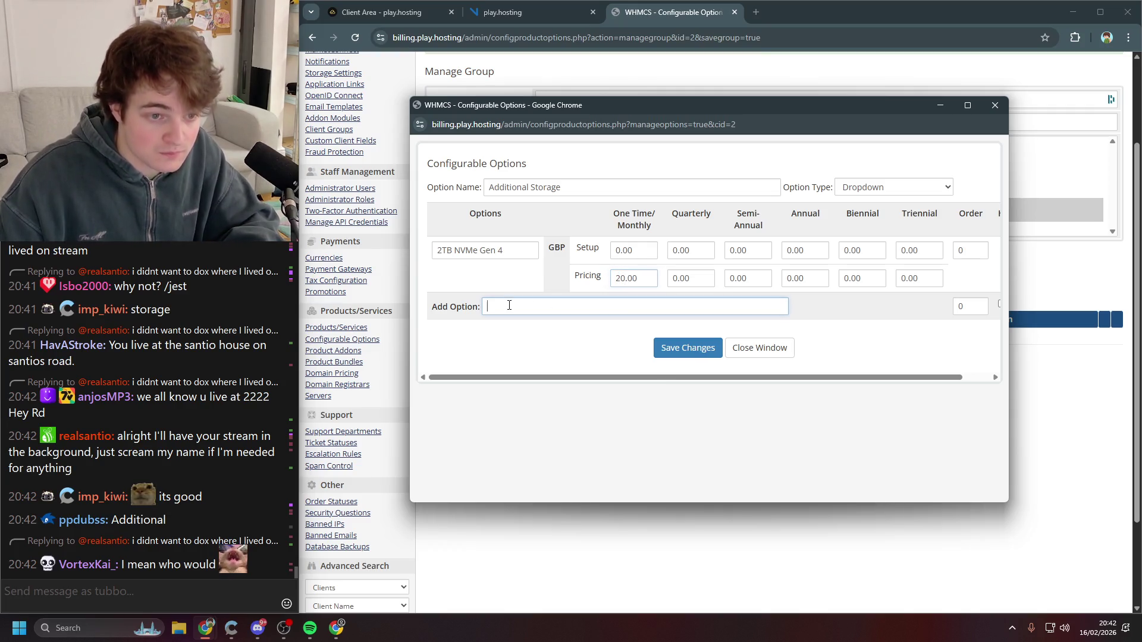
text(4TB)
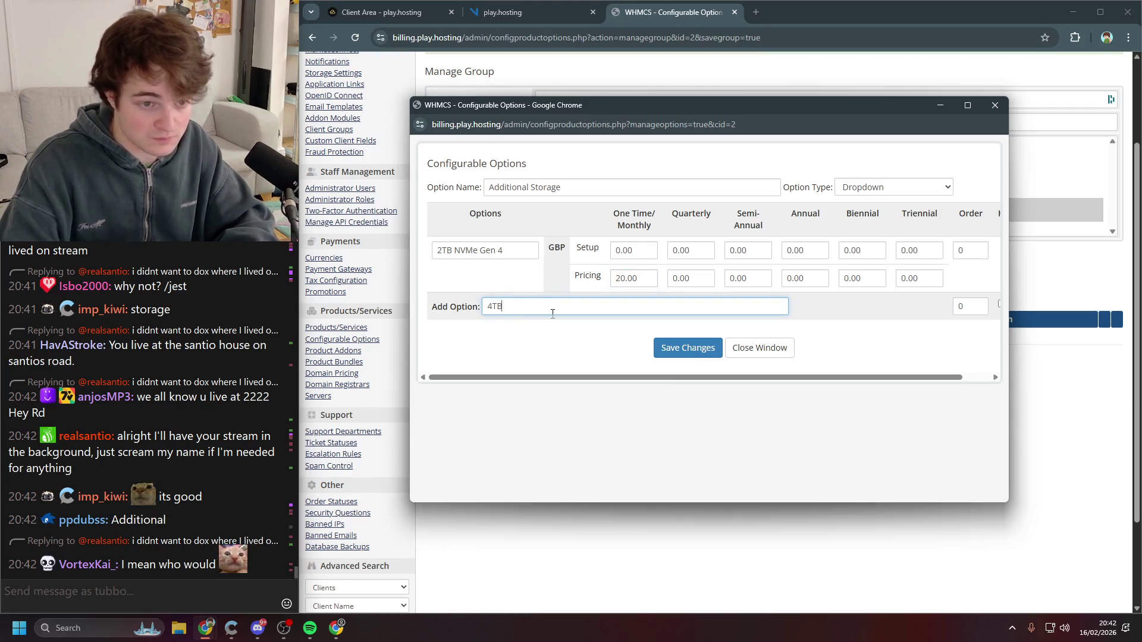
text( NVMe Gen 4)
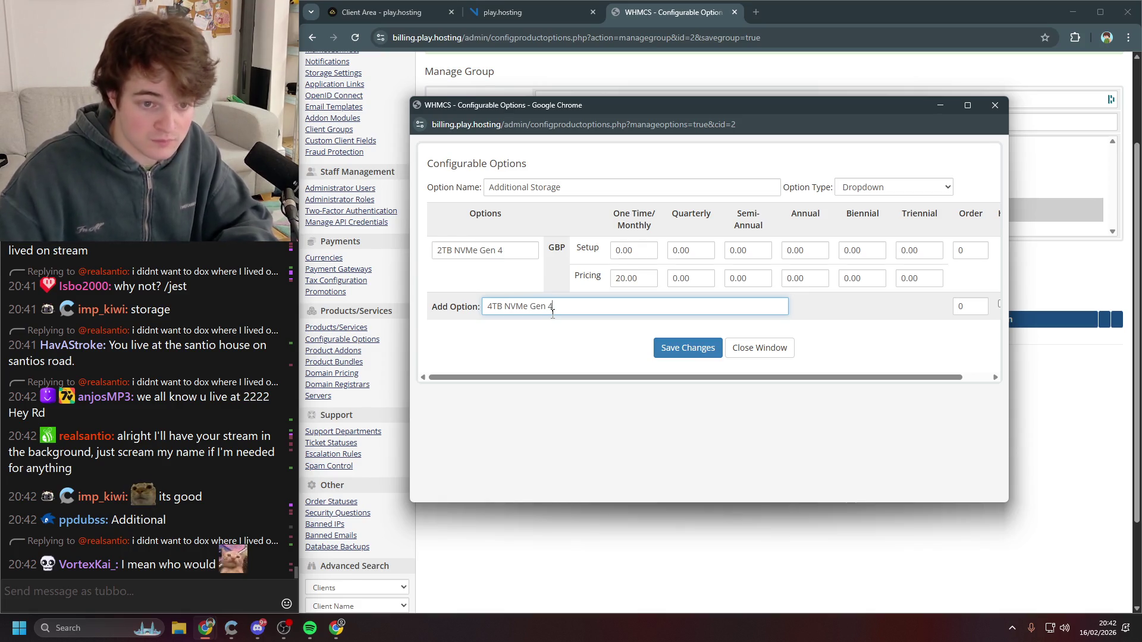
click(691, 354)
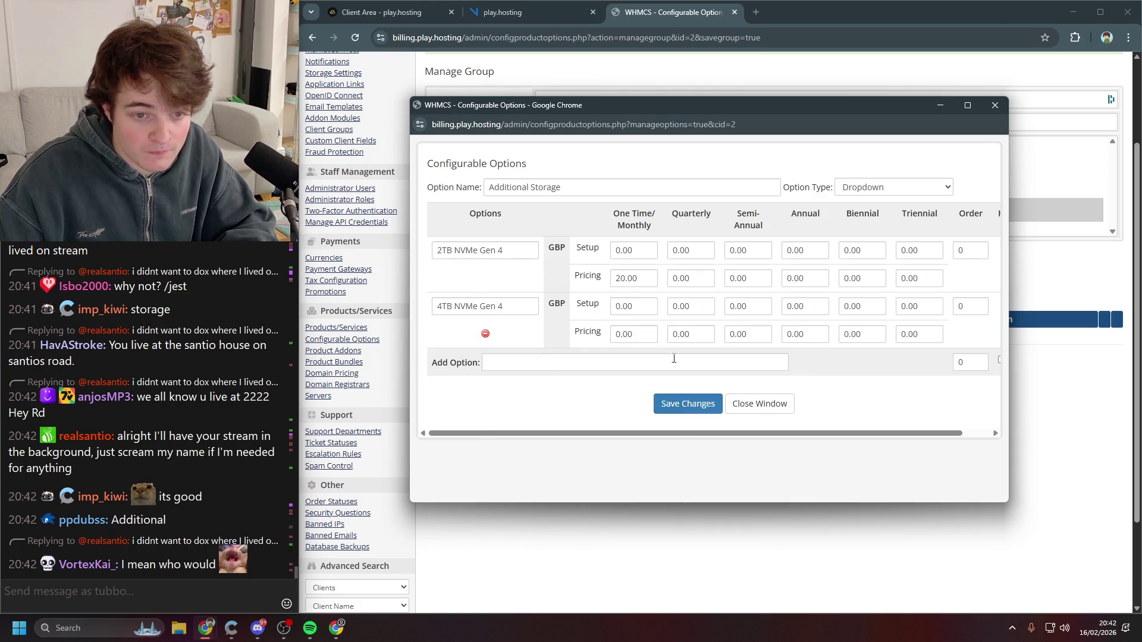
click(620, 336)
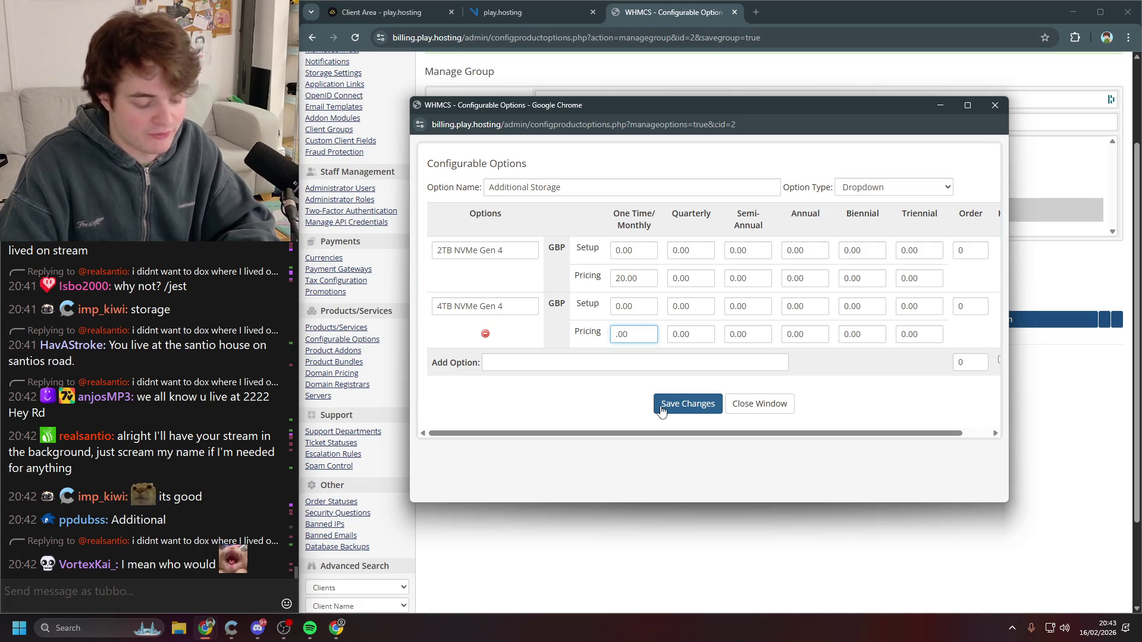
text(0)
click(598, 409)
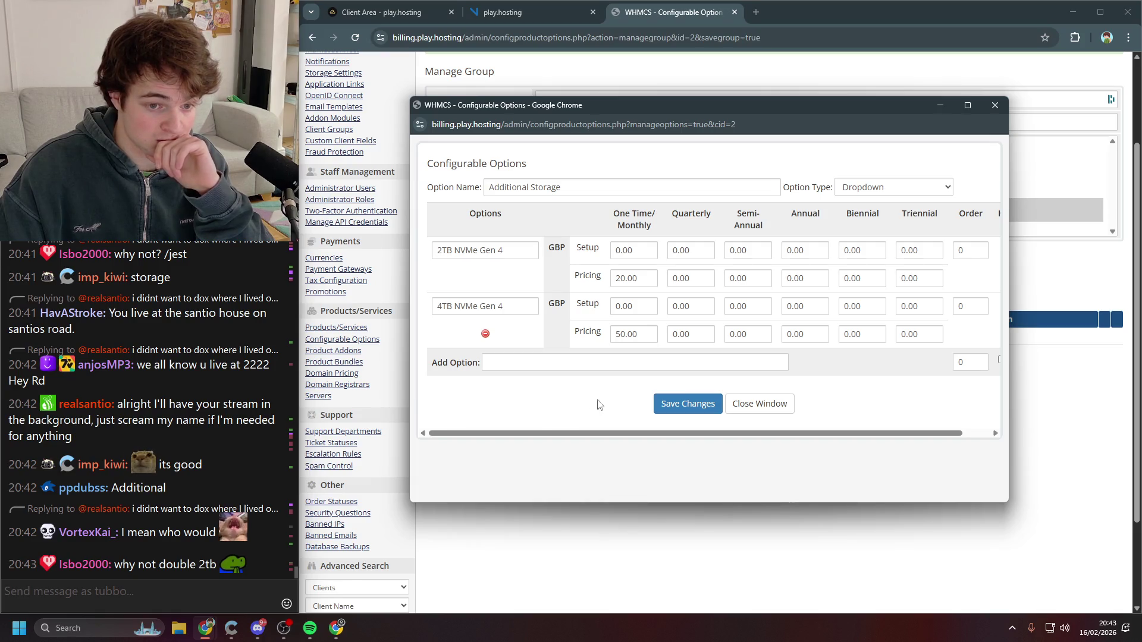
click(589, 362)
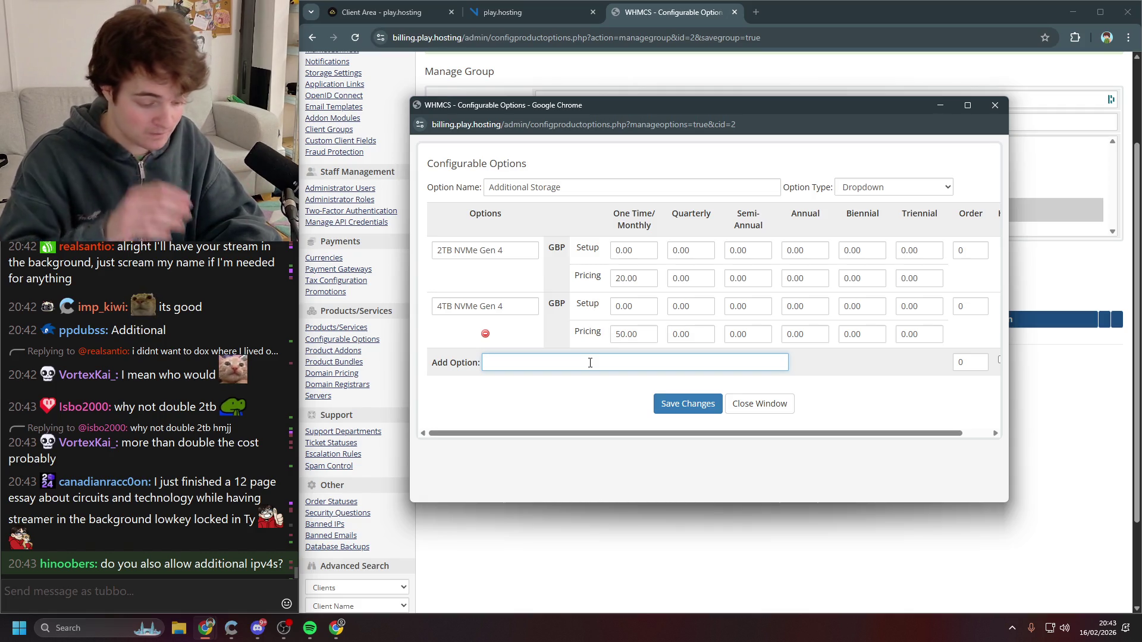
Rework the tiers into 1TB NVMe Gen 4 (Included) at 0 and 2TB at 20.00, then save.
click(444, 251)
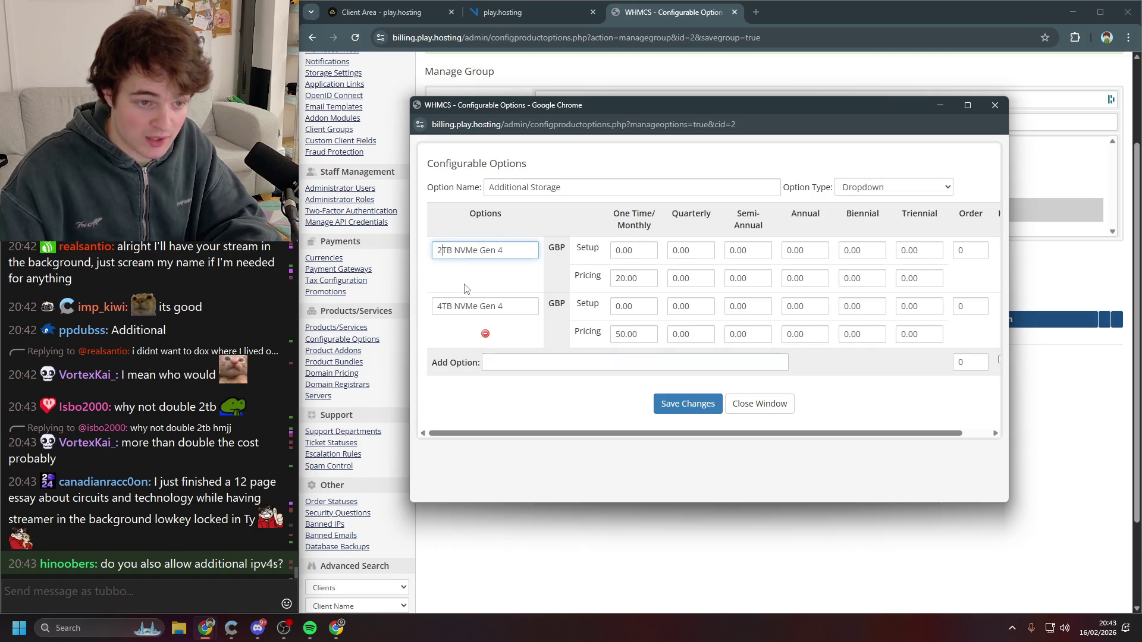
key(BackSpace)
text(1)
click(525, 251)
text((Inclu)
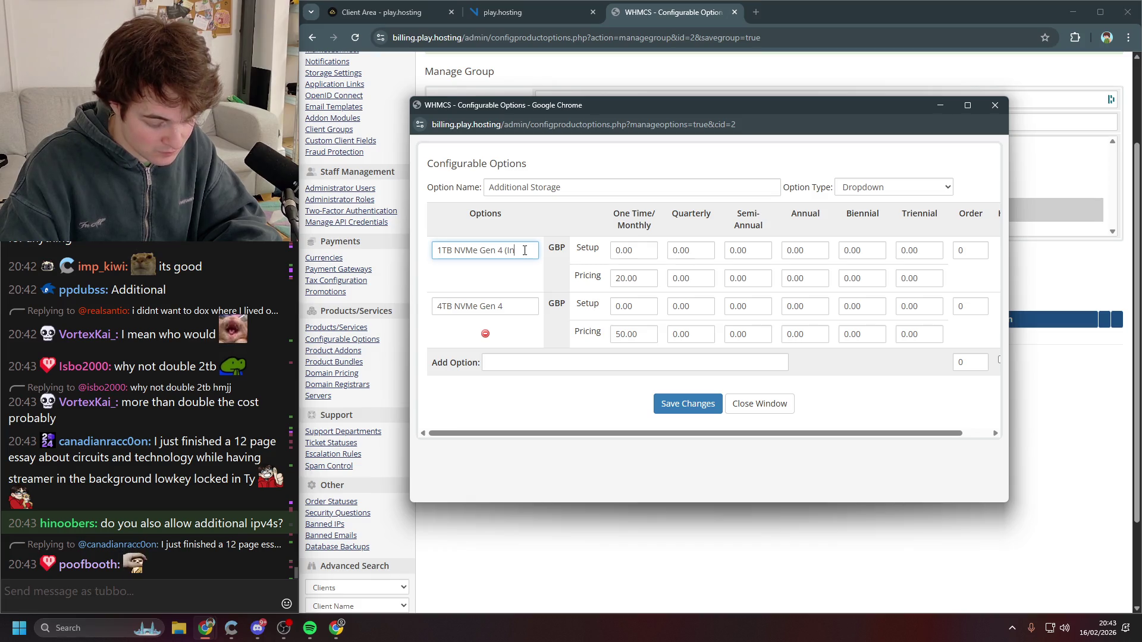
text(ded))
double_click(625, 278)
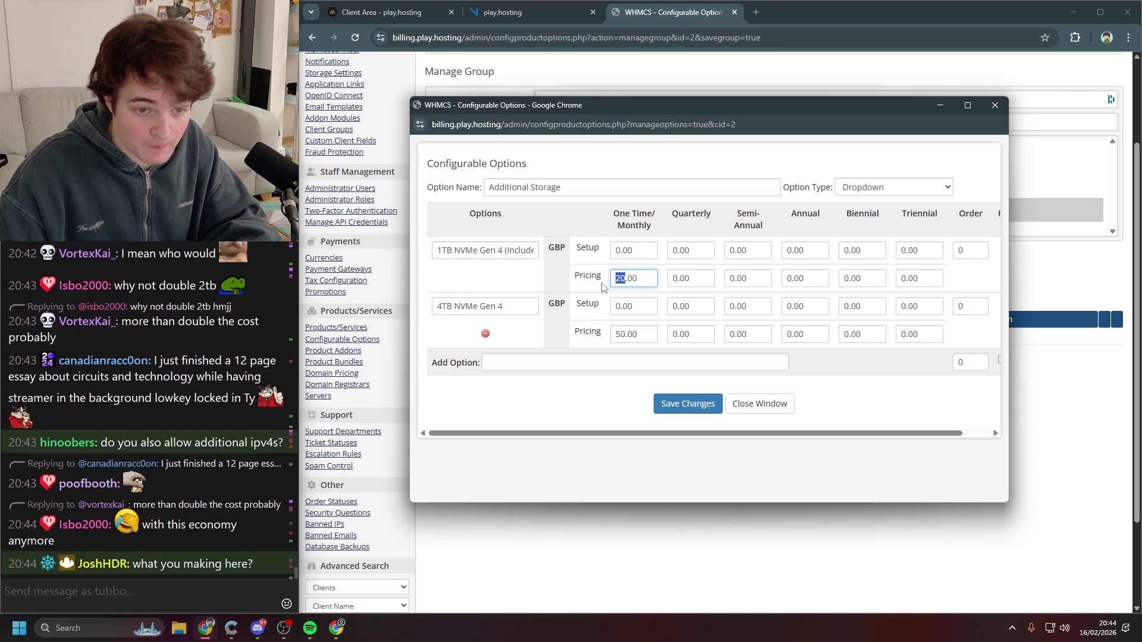
text(0)
drag(443, 306, 438, 307)
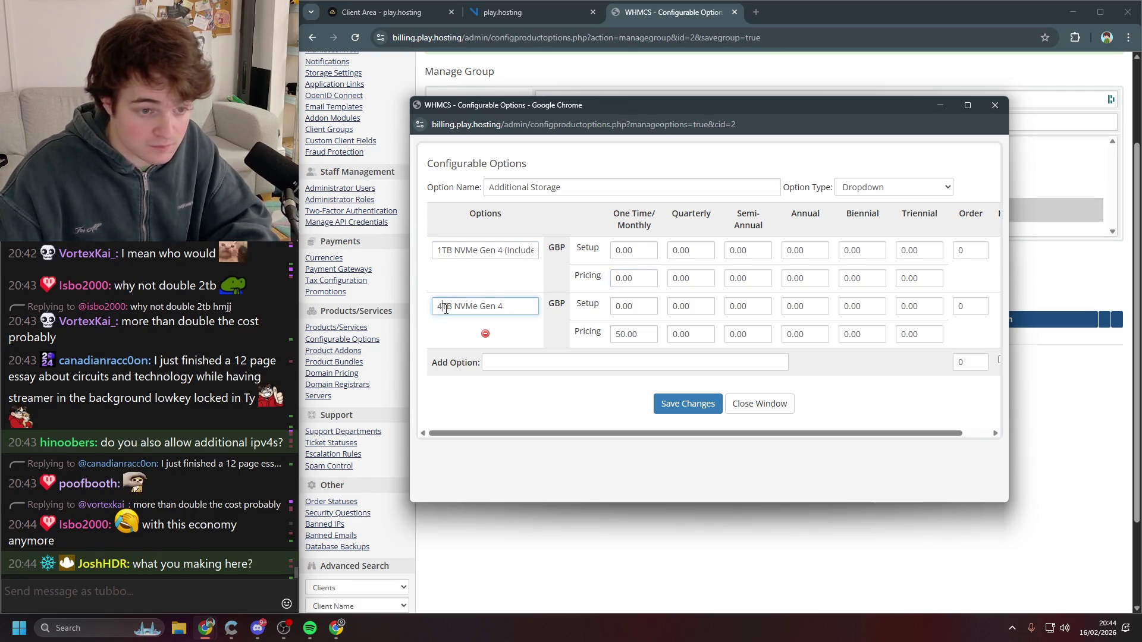
text(2)
drag(625, 335, 607, 332)
text(02)
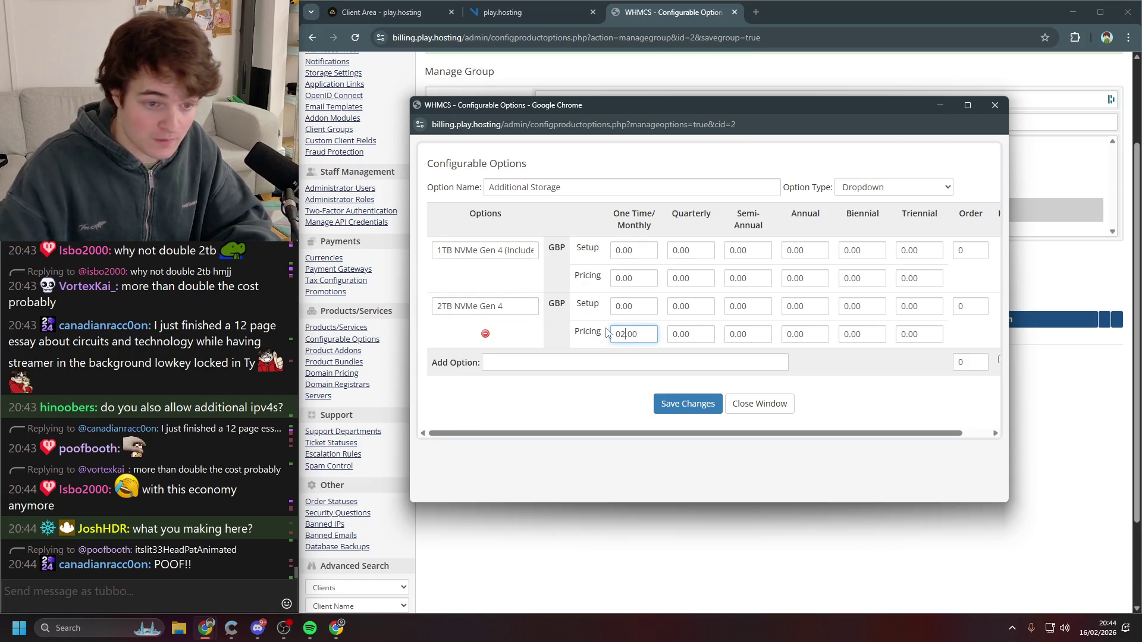
text(2)
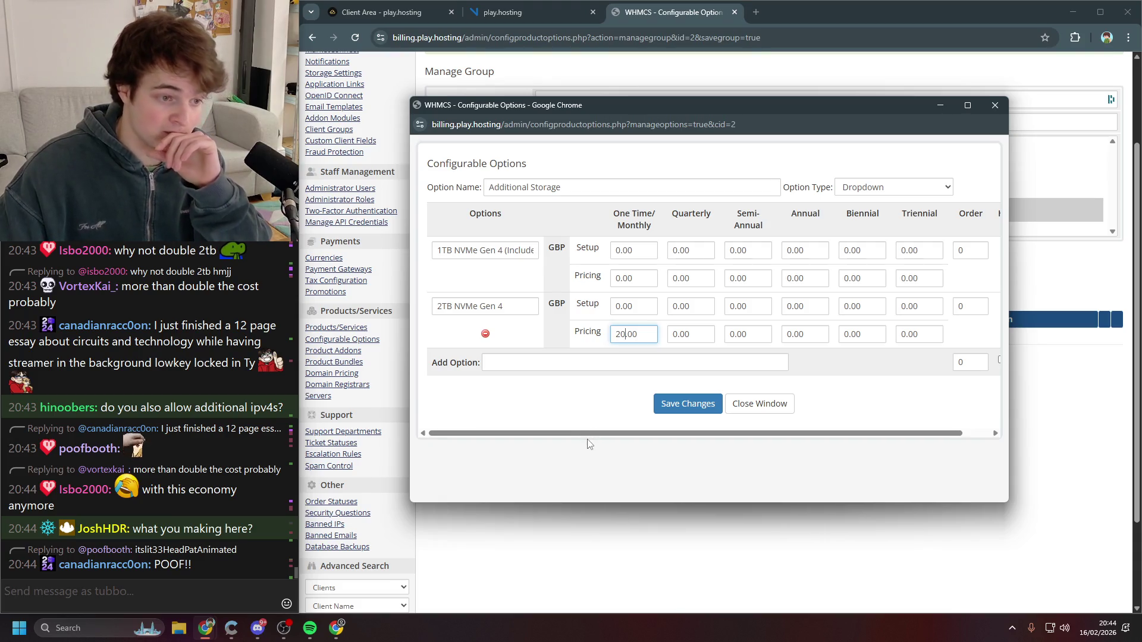
click(687, 403)
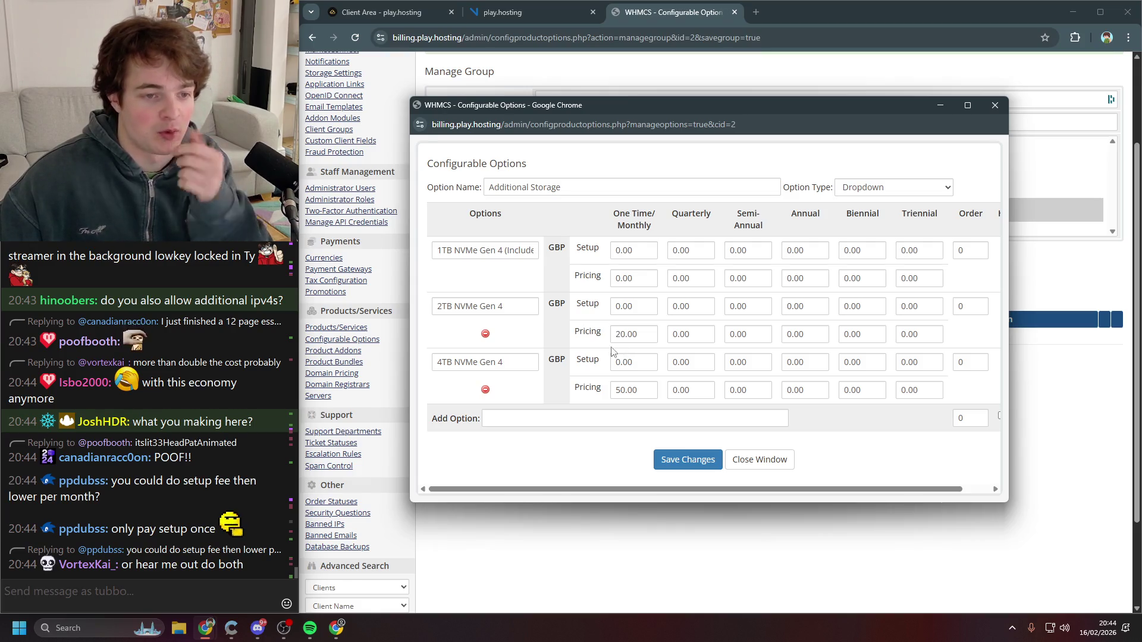
Adjust the first tier's sort order, save the storage tiers, and close the options window.
drag(532, 250, 542, 257)
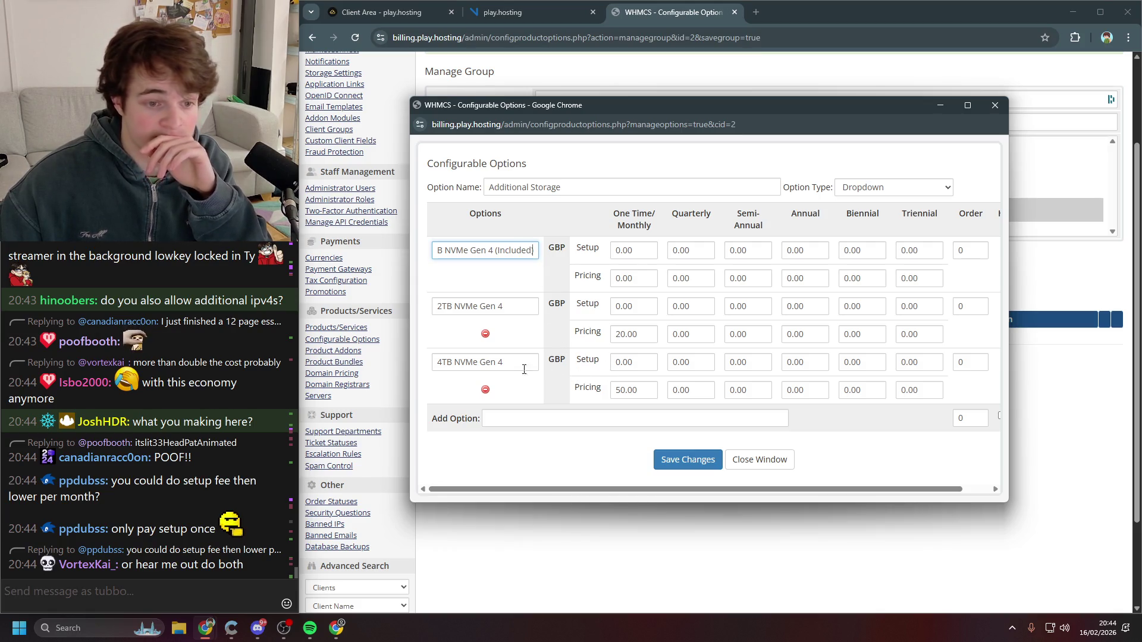
triple_click(494, 250)
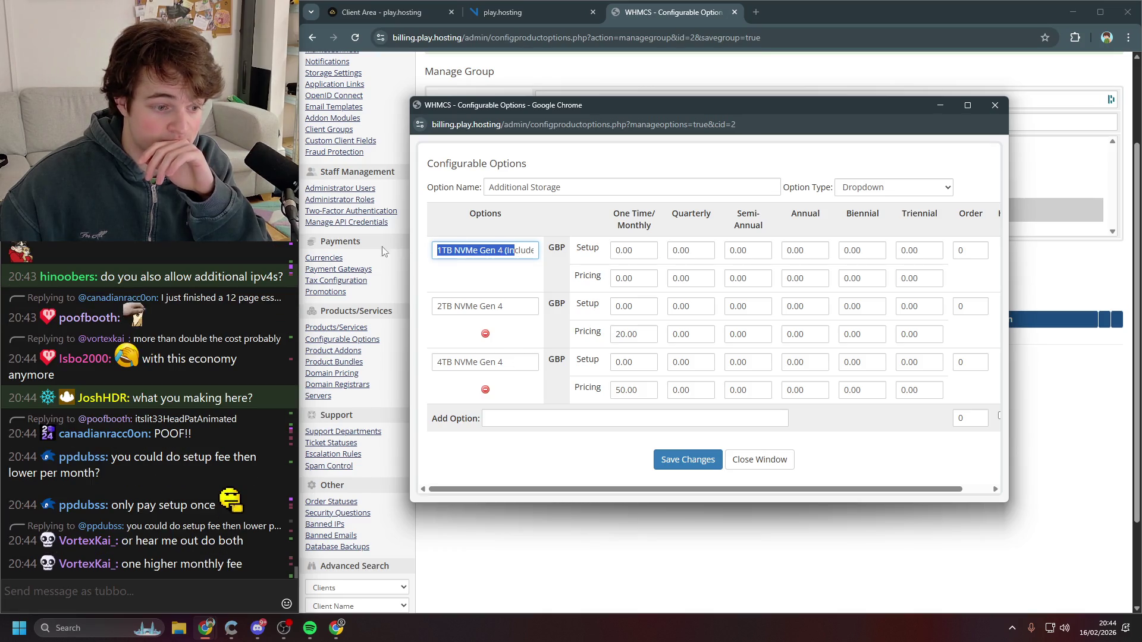
click(479, 253)
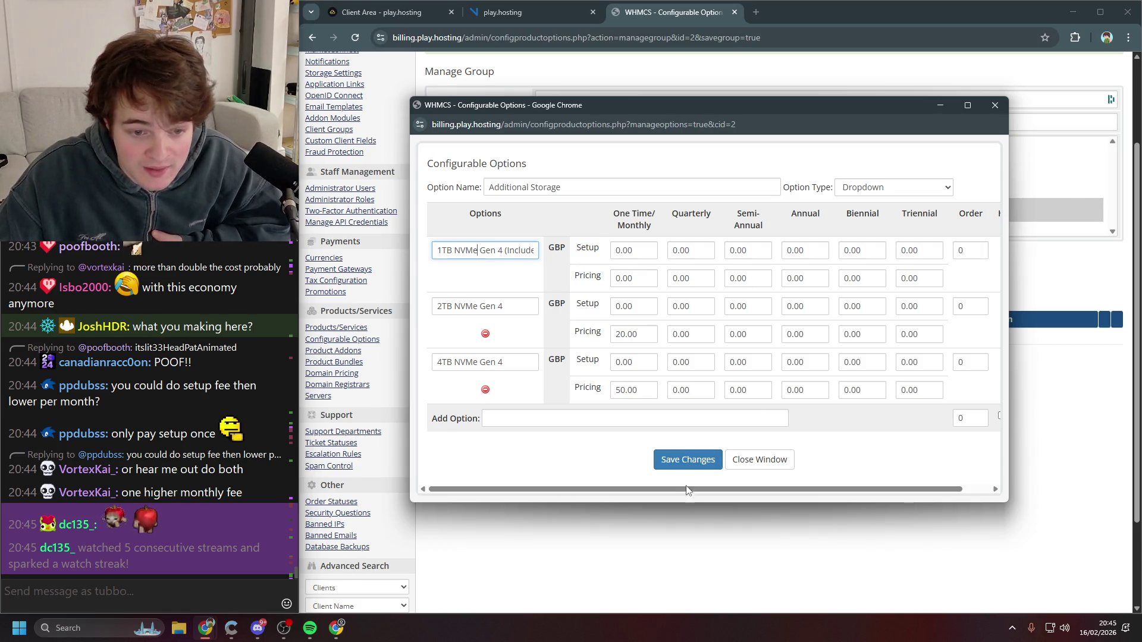
drag(741, 490, 771, 500)
click(944, 253)
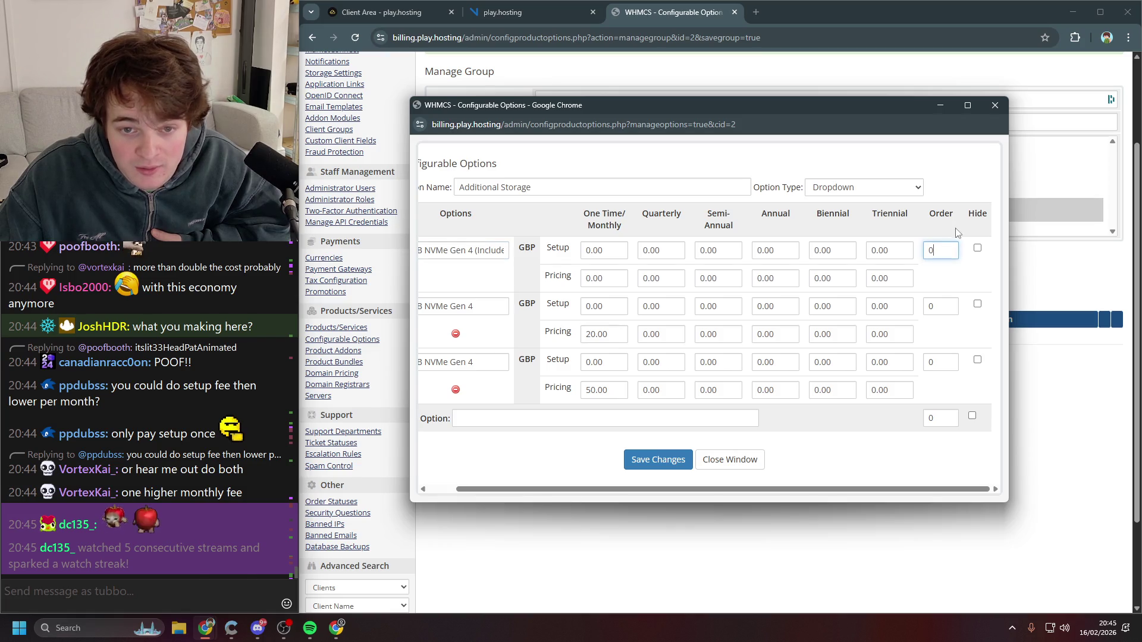
click(794, 501)
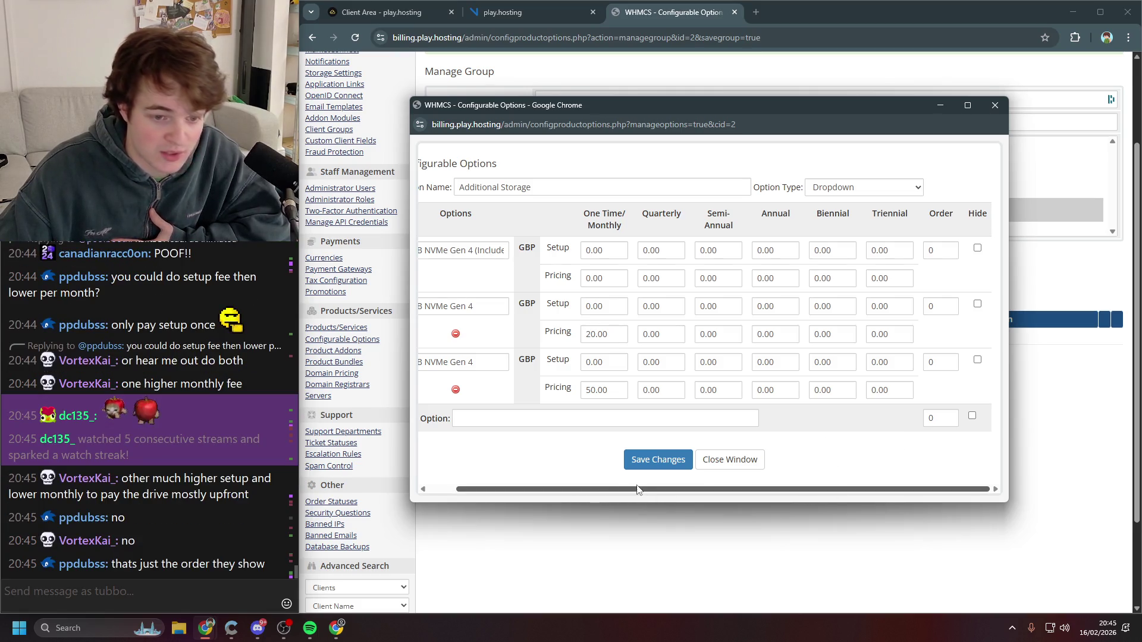
drag(571, 491, 543, 494)
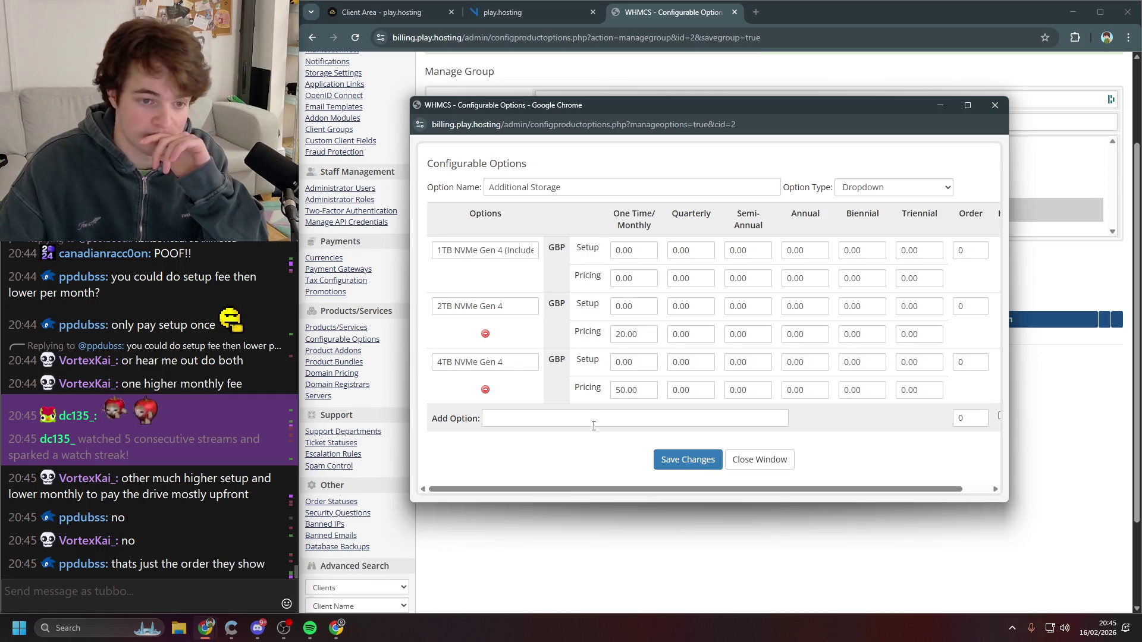
click(704, 461)
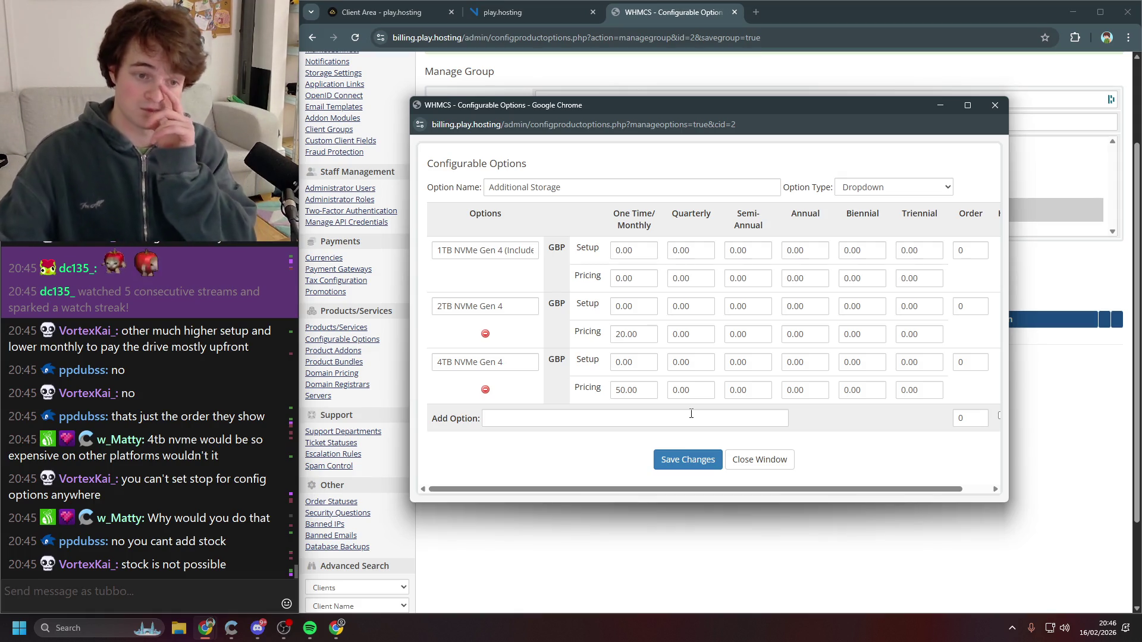
click(682, 462)
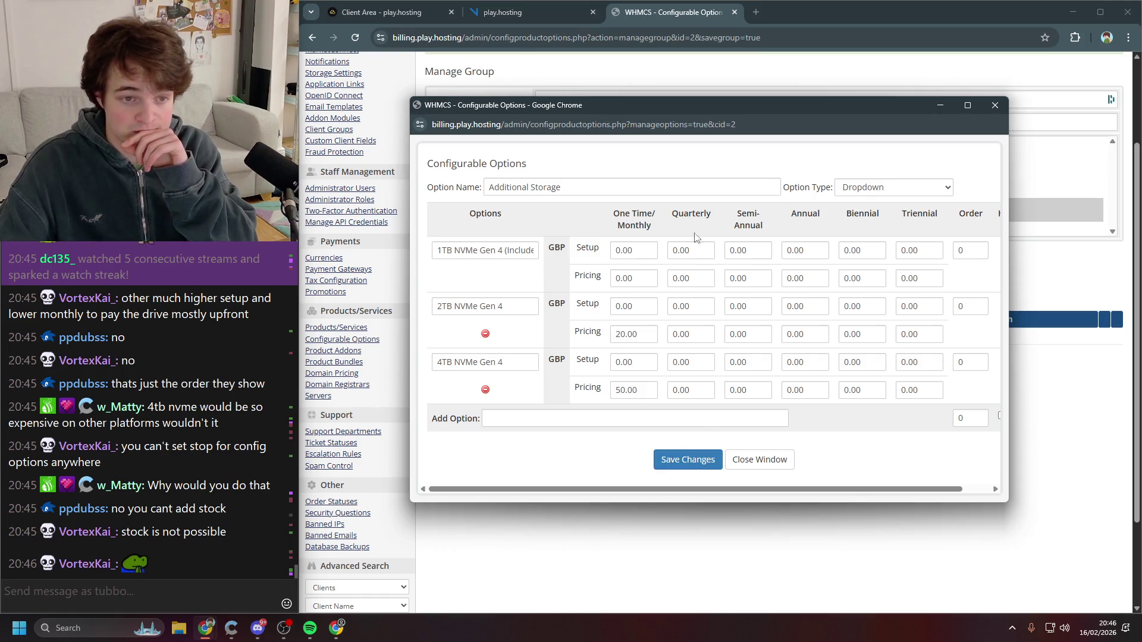
click(760, 460)
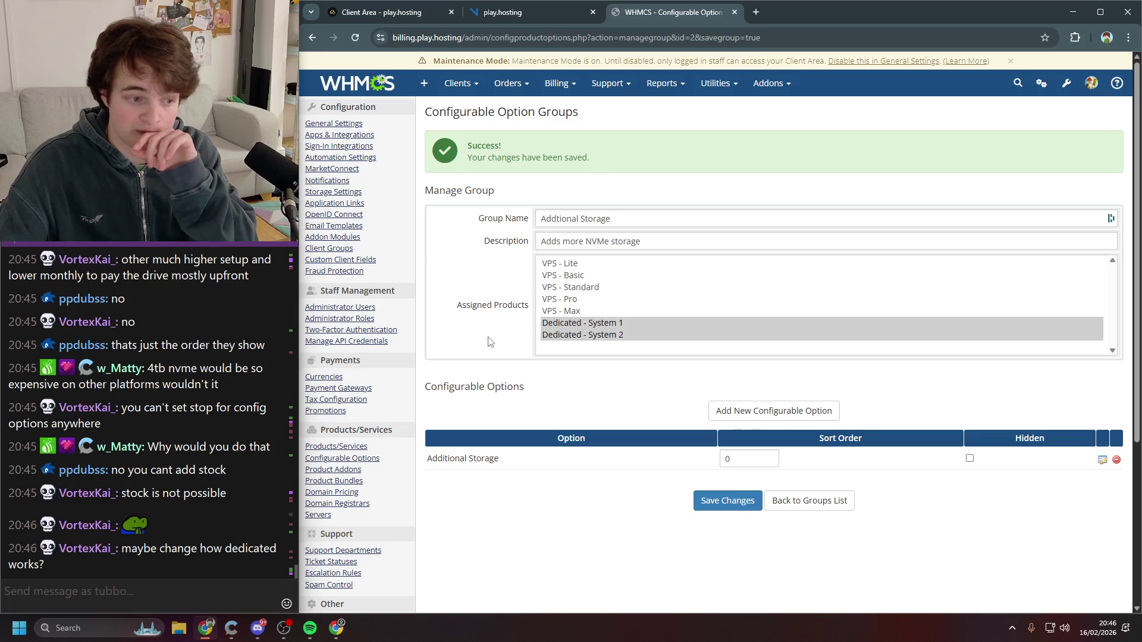
click(516, 8)
Open the Dedicated store via Services > Place a New Order, then view the shared drive-bay pricing image.
click(412, 10)
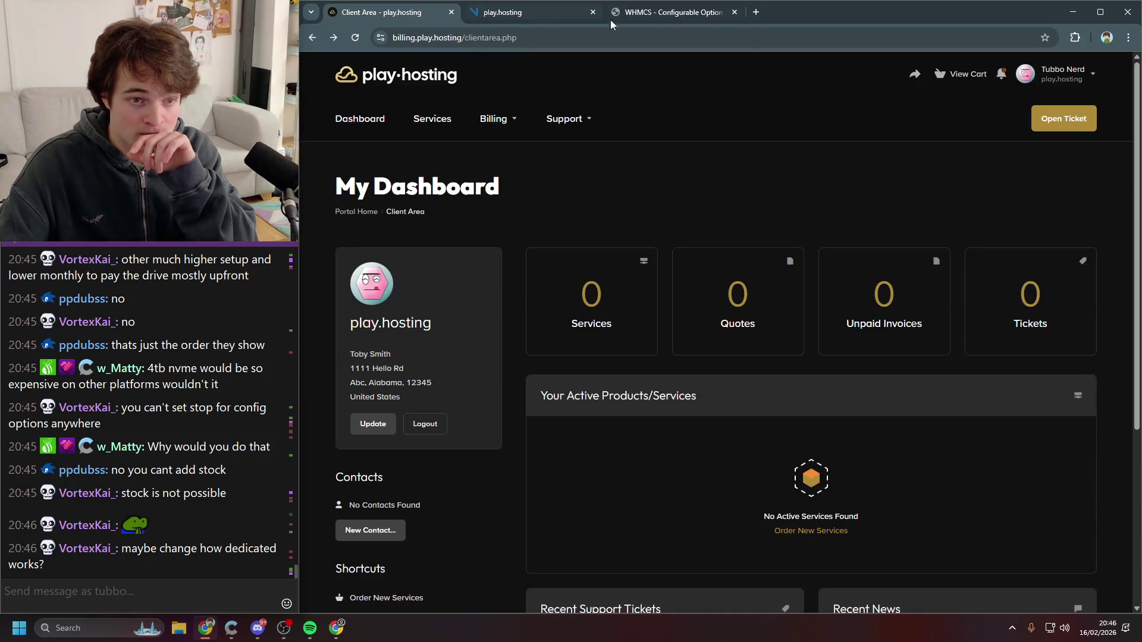
click(360, 119)
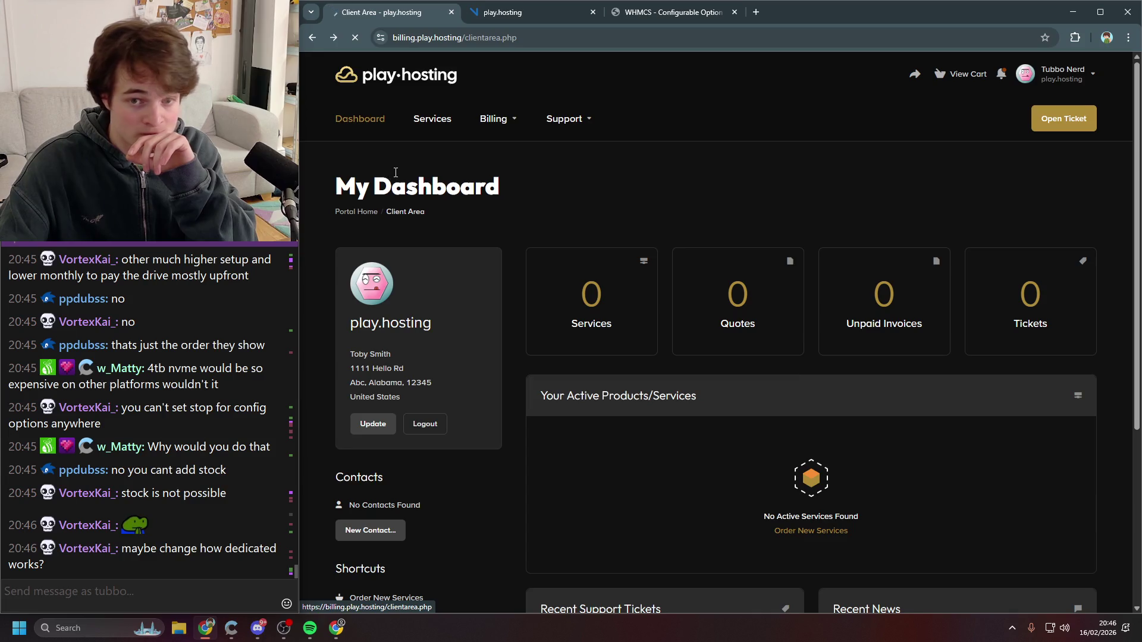
click(434, 119)
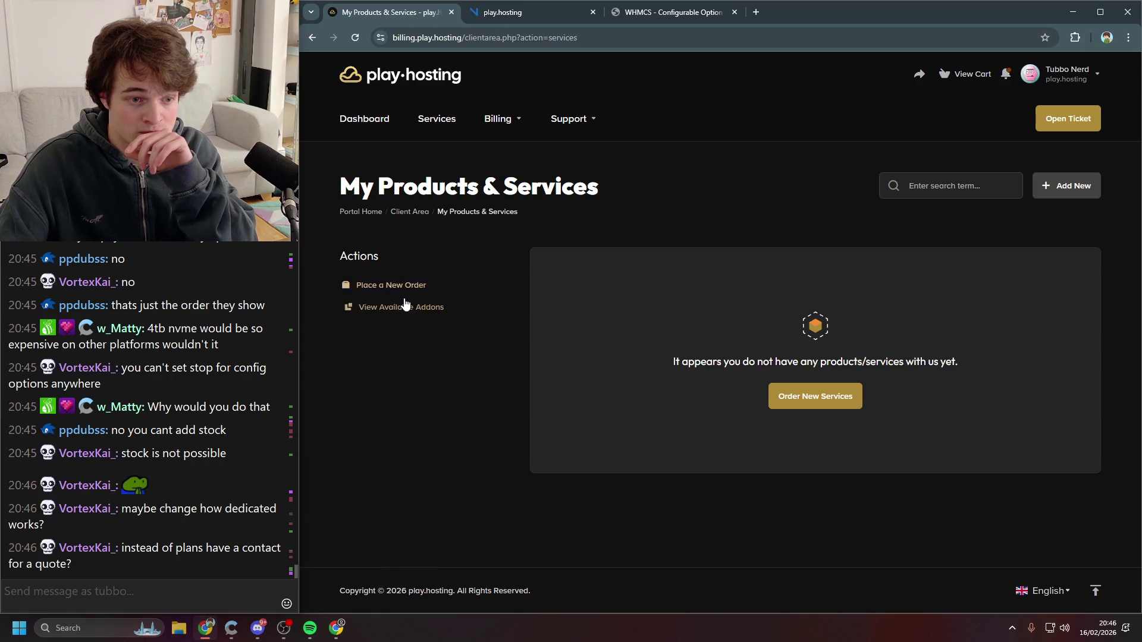
click(814, 395)
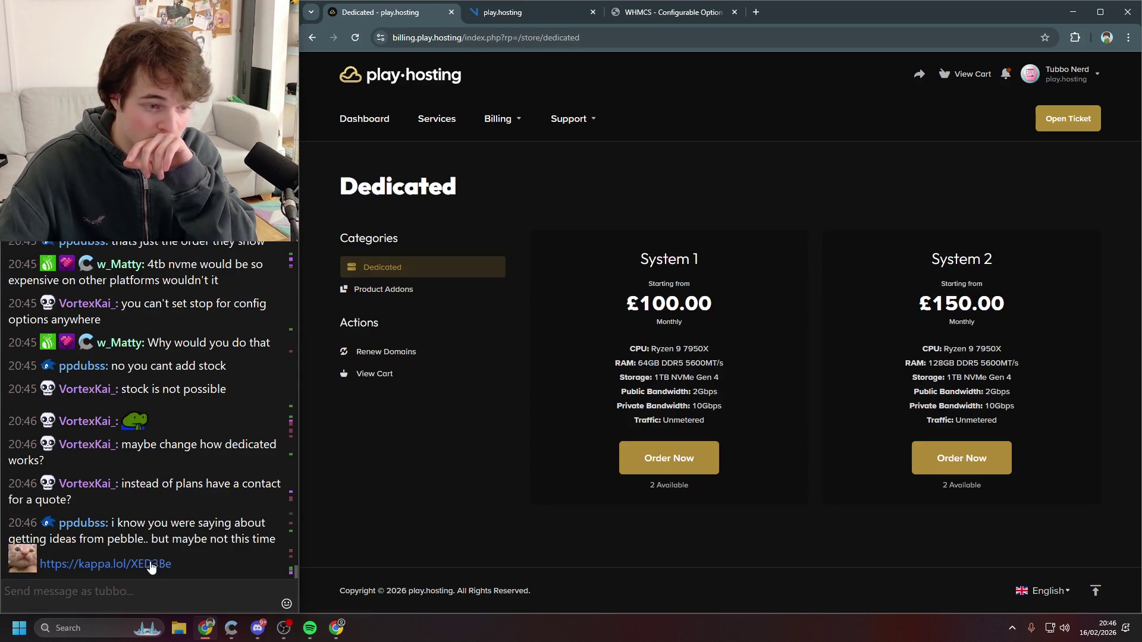
click(143, 565)
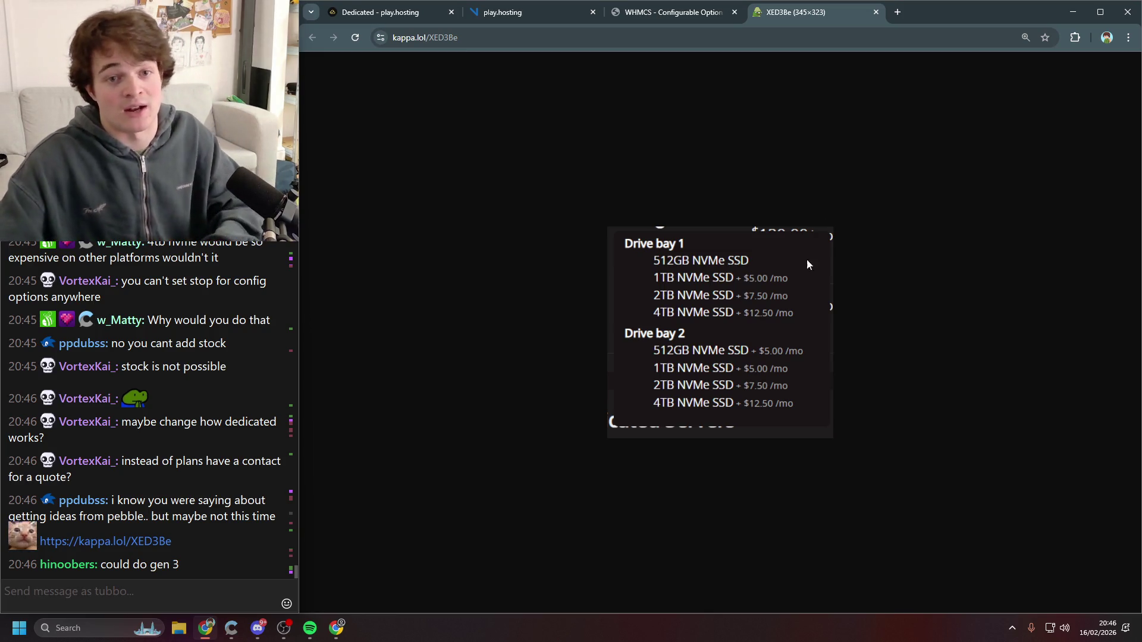
Leave the image viewer and return to the WHMCS Addtional Storage option group tab.
click(897, 13)
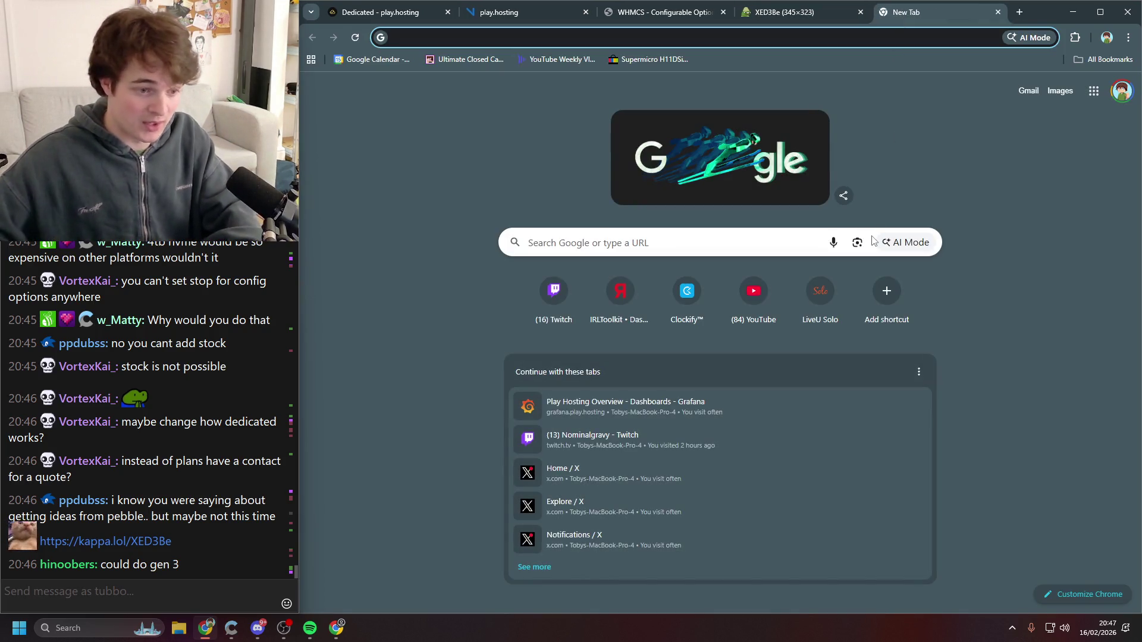
click(660, 12)
click(519, 11)
key(ctrl+Tab)
click(381, 12)
click(660, 12)
mouse_move(719, 83)
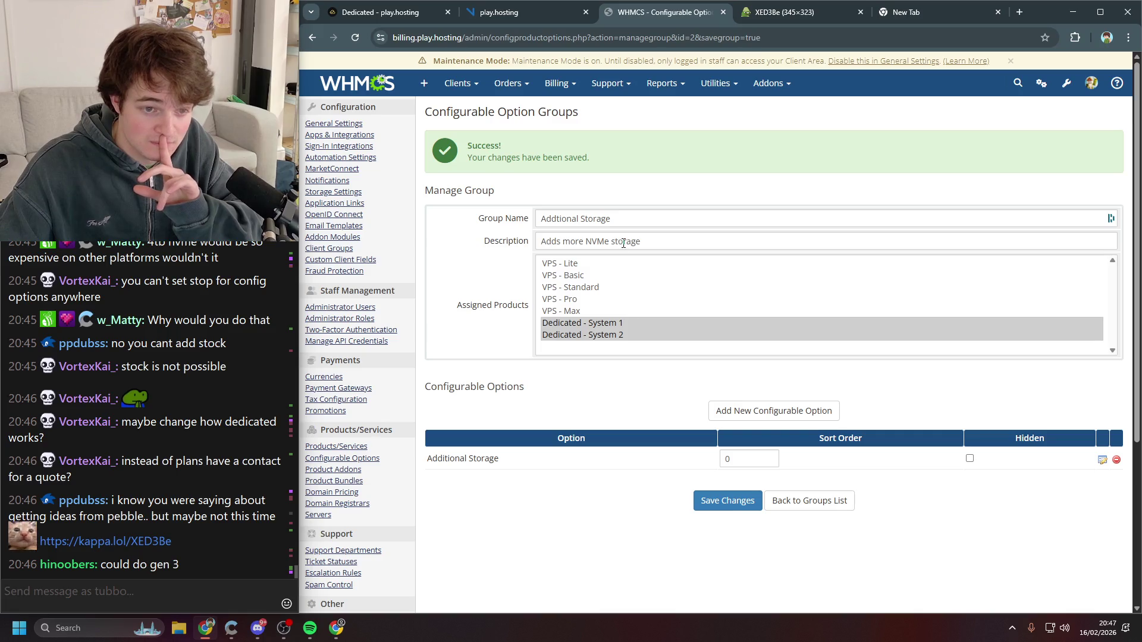
Strip 'Gen 4' from the 1TB, 2TB and 4TB tier names, save, and close the options window.
click(1102, 461)
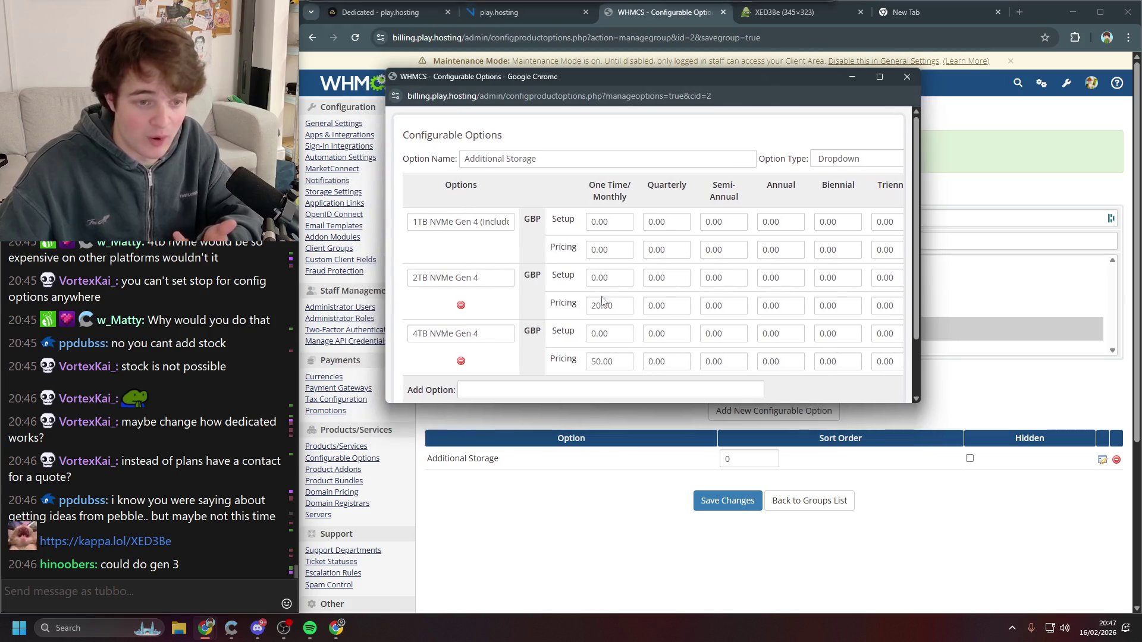
drag(483, 334, 461, 334)
drag(482, 278, 456, 279)
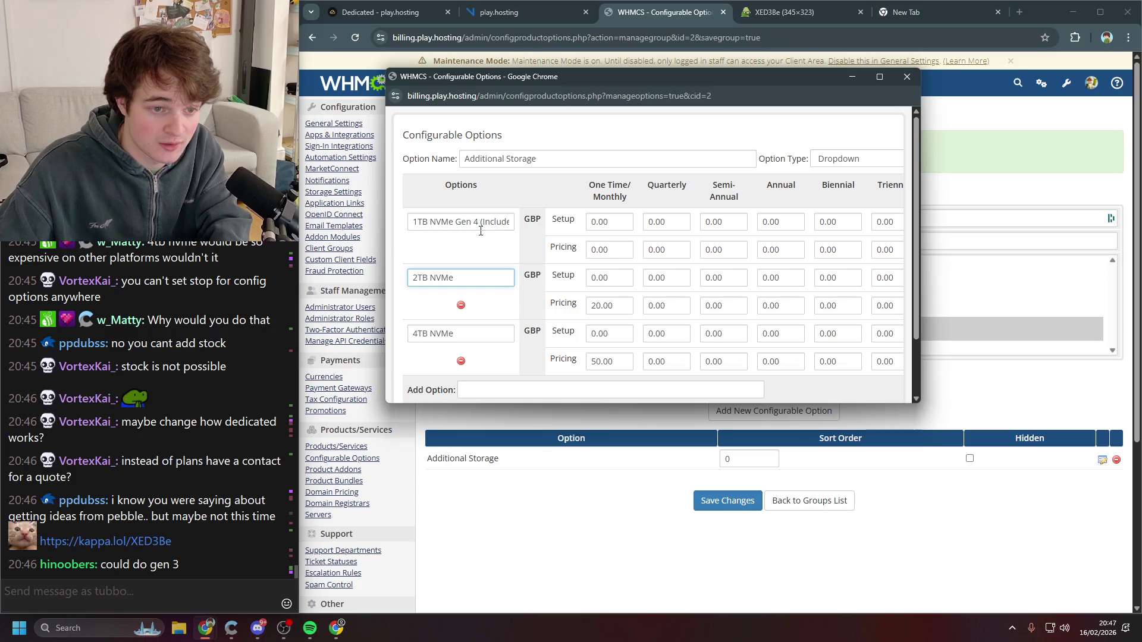
drag(479, 223, 455, 226)
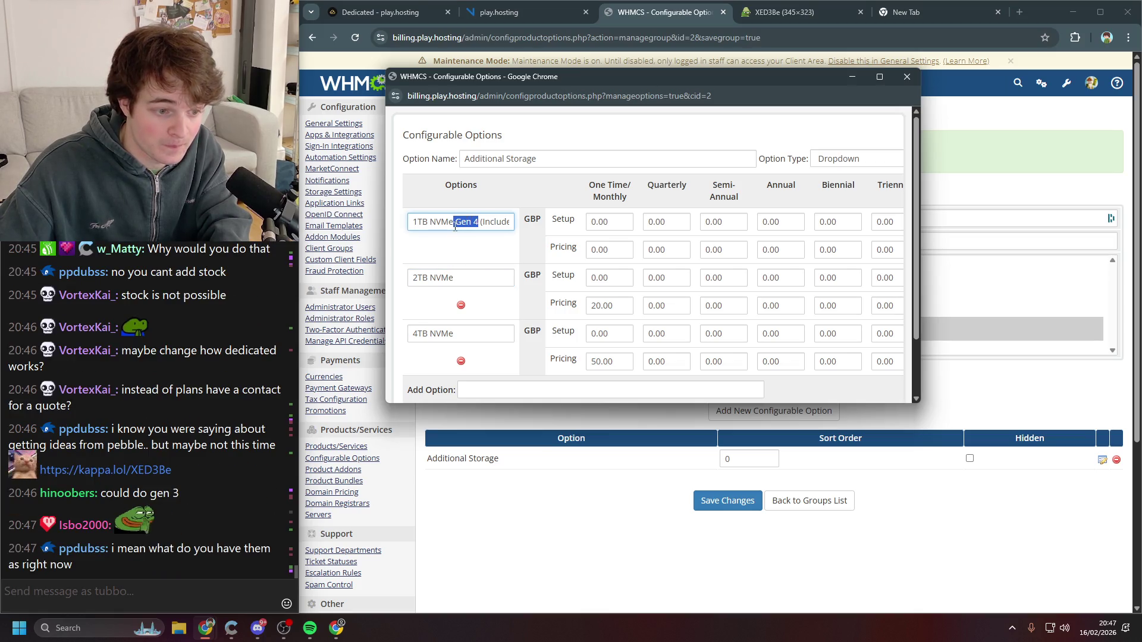
key(BackSpace)
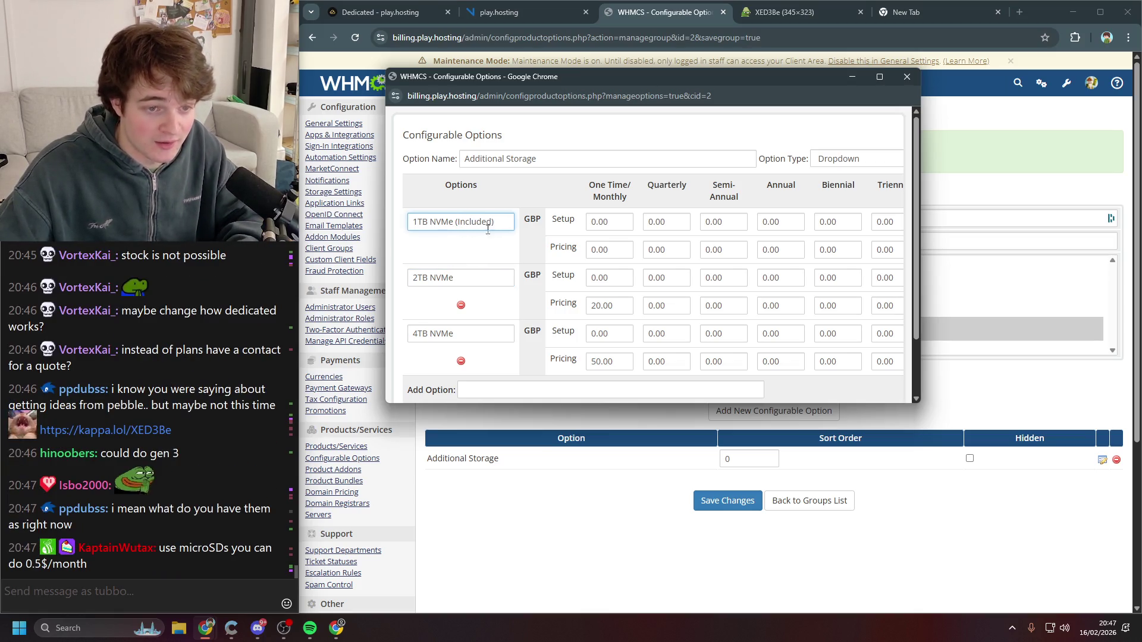
scroll(654, 297, down, 2)
click(671, 362)
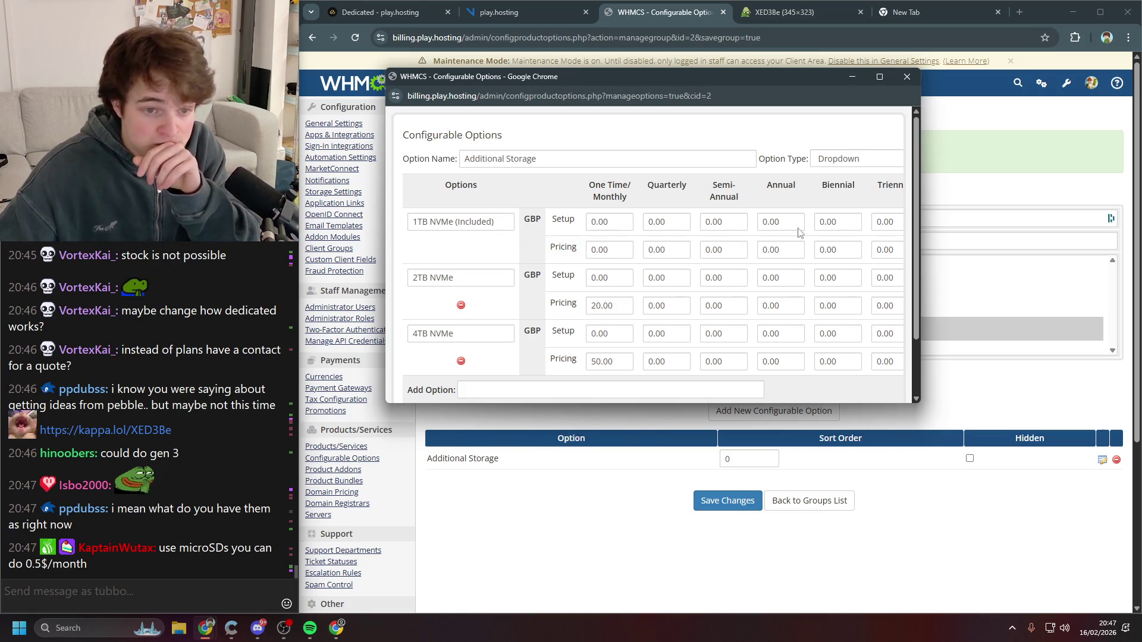
scroll(693, 324, down, 2)
click(735, 363)
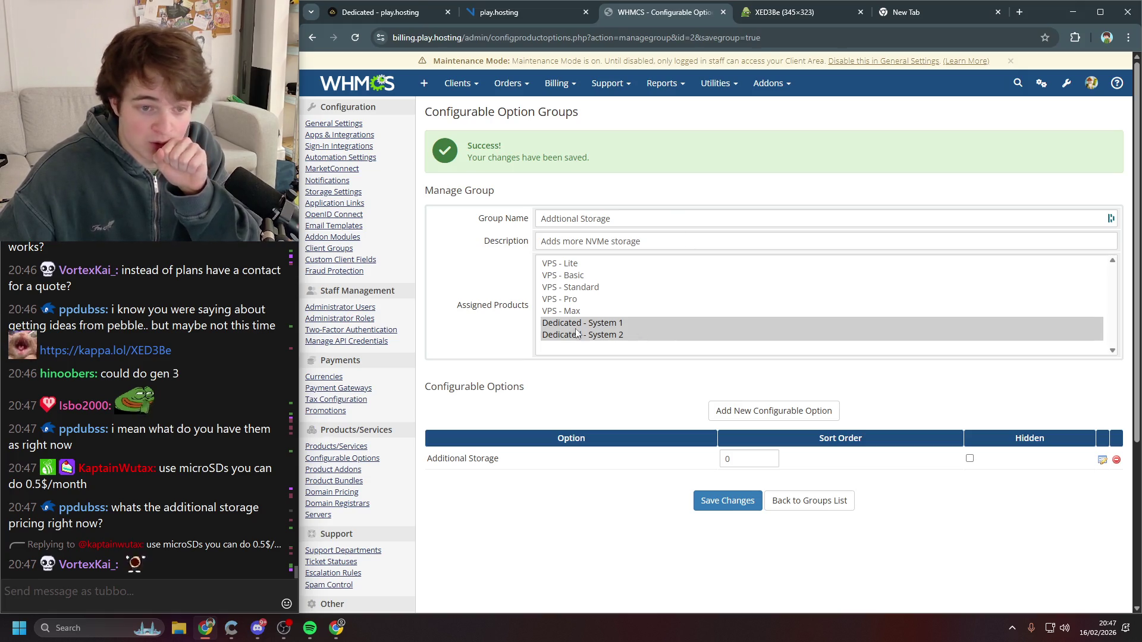
click(499, 12)
Start a Dedicated System 1 order and try the 2TB and 4TB NVMe storage tiers.
click(411, 16)
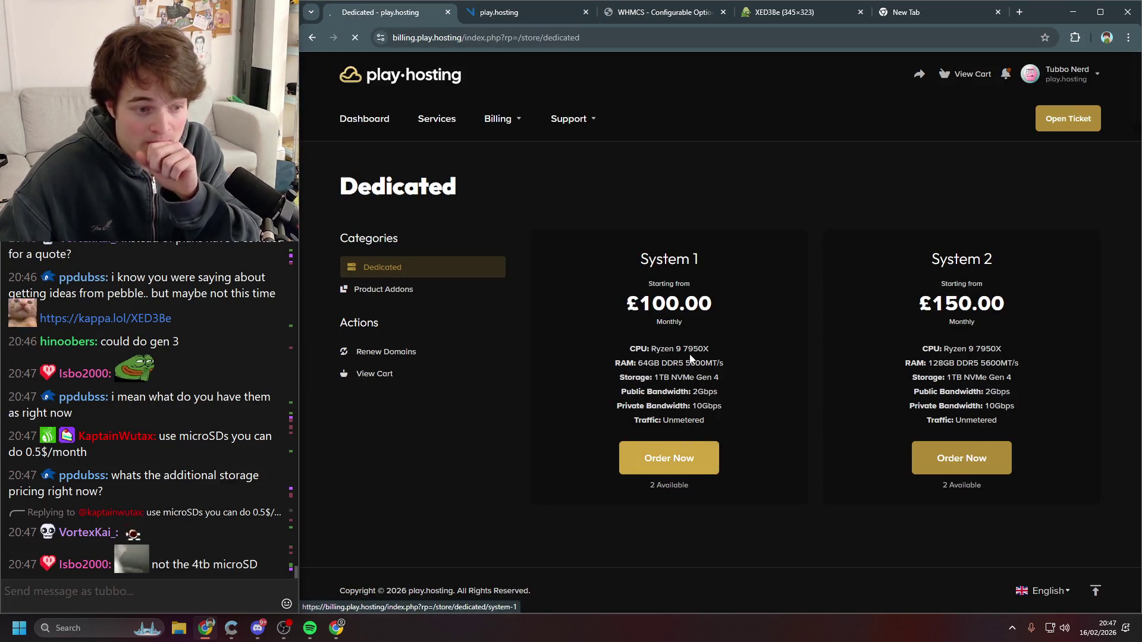
click(690, 356)
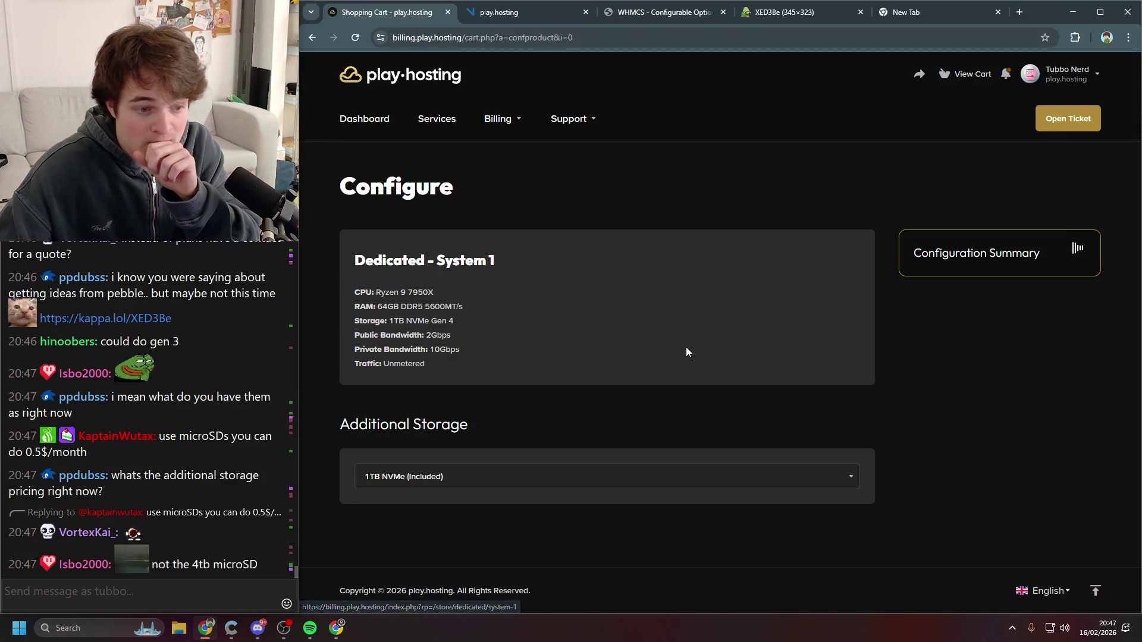
click(469, 483)
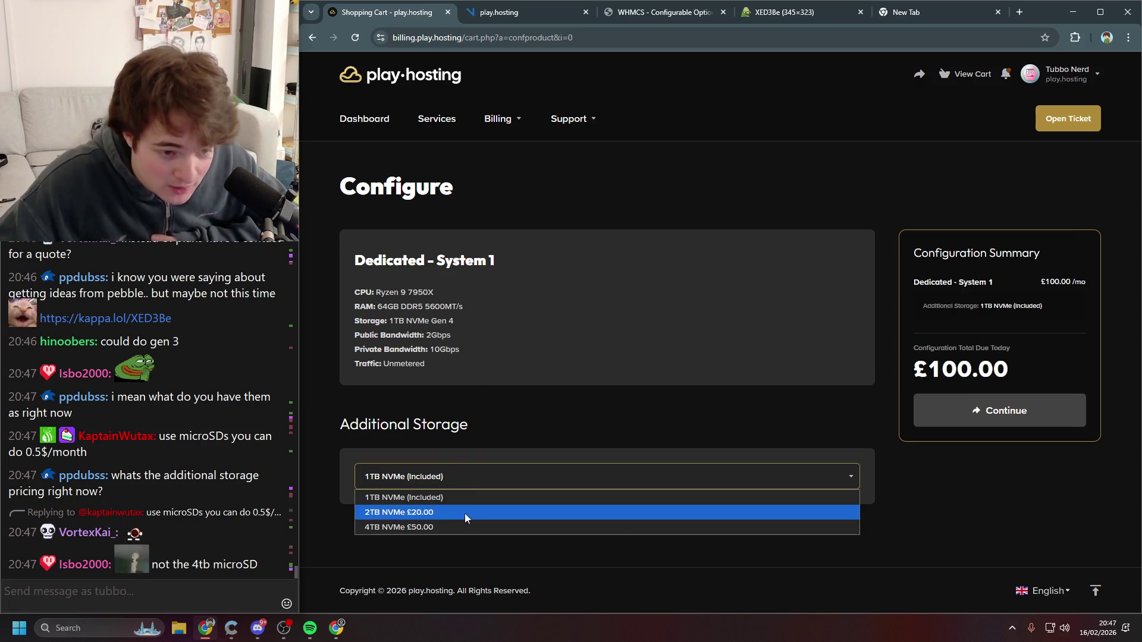
click(459, 513)
click(449, 476)
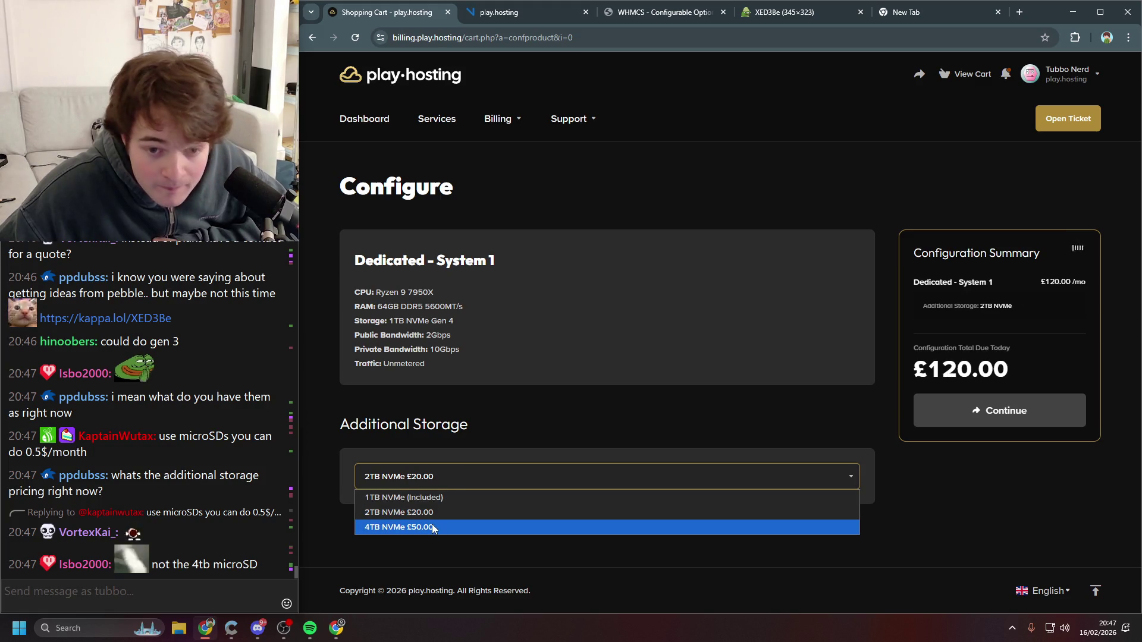
click(432, 526)
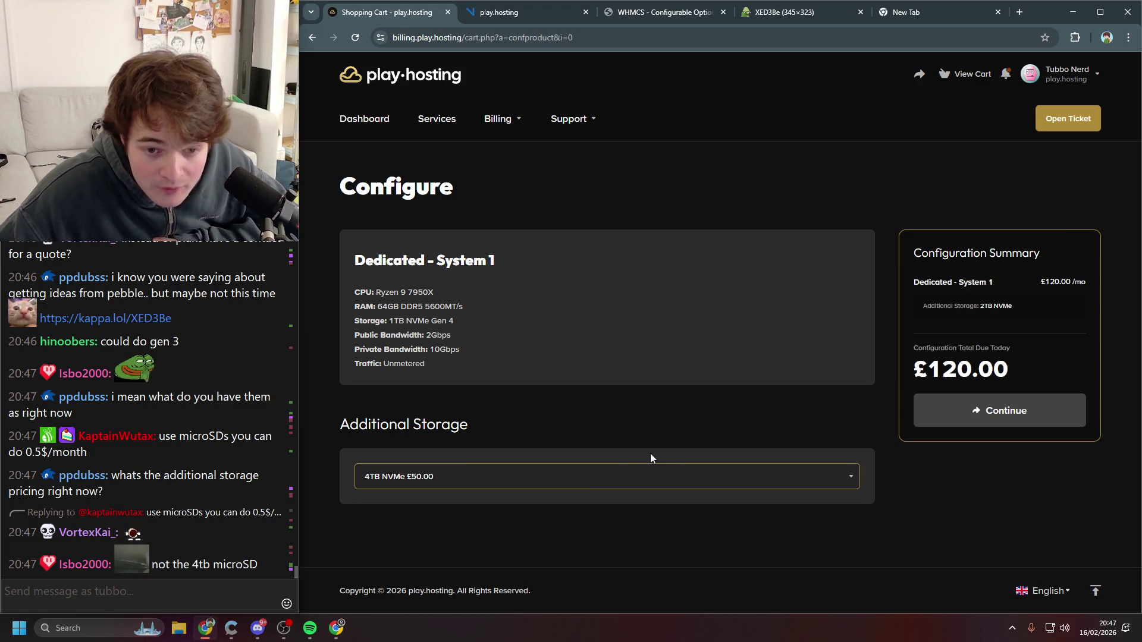
Revert storage to the included 1TB tier, then reselect 4TB NVMe for a £150 total.
click(530, 480)
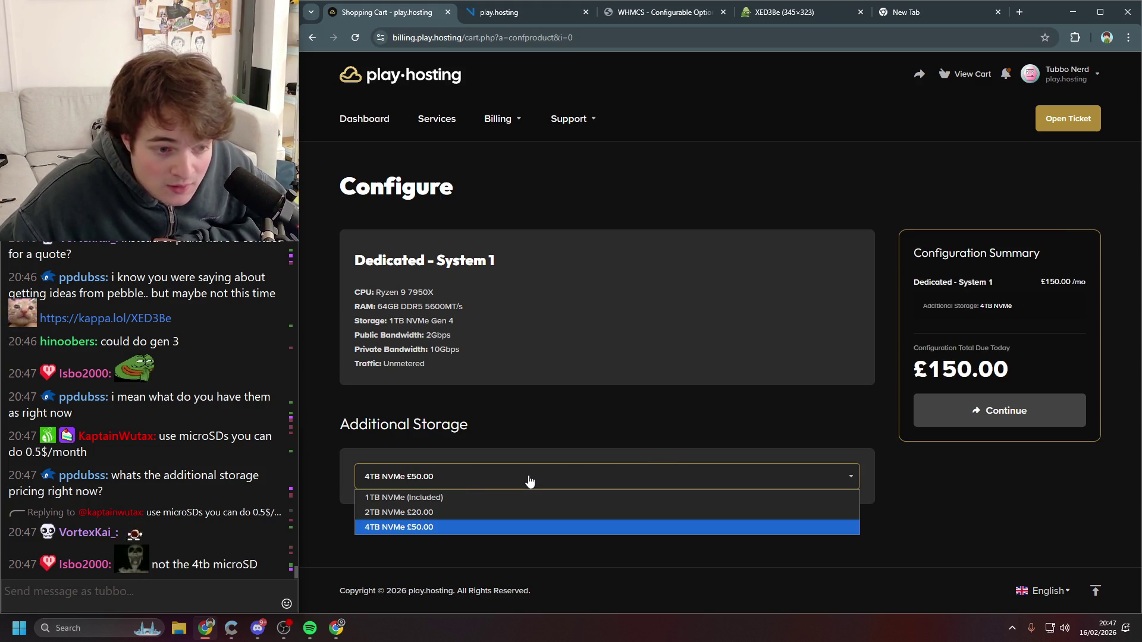
click(433, 496)
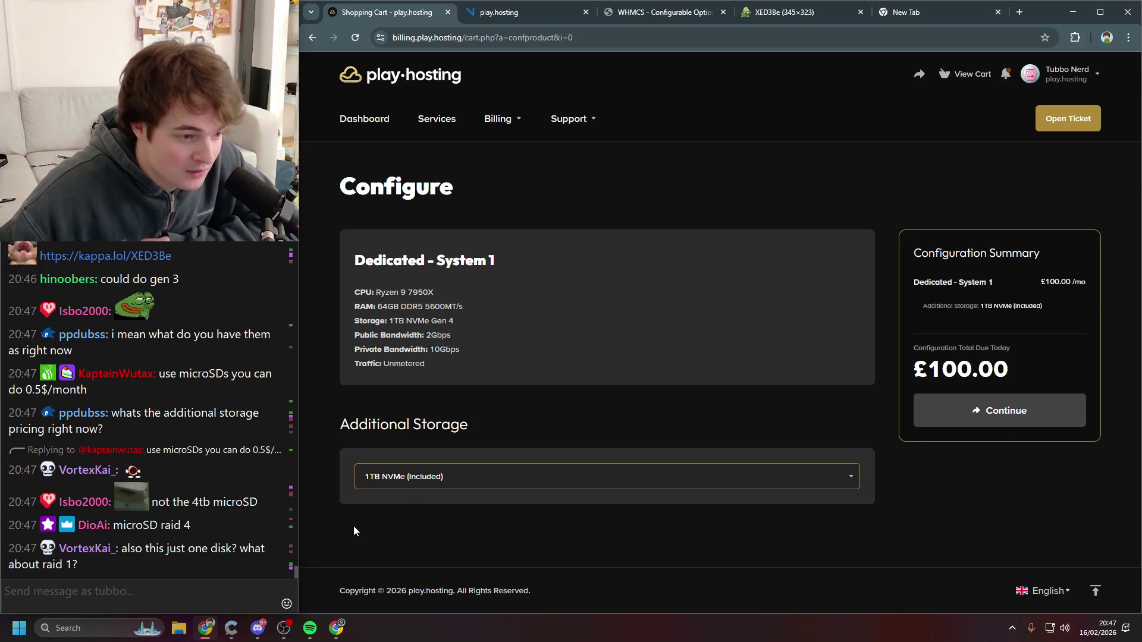
click(535, 491)
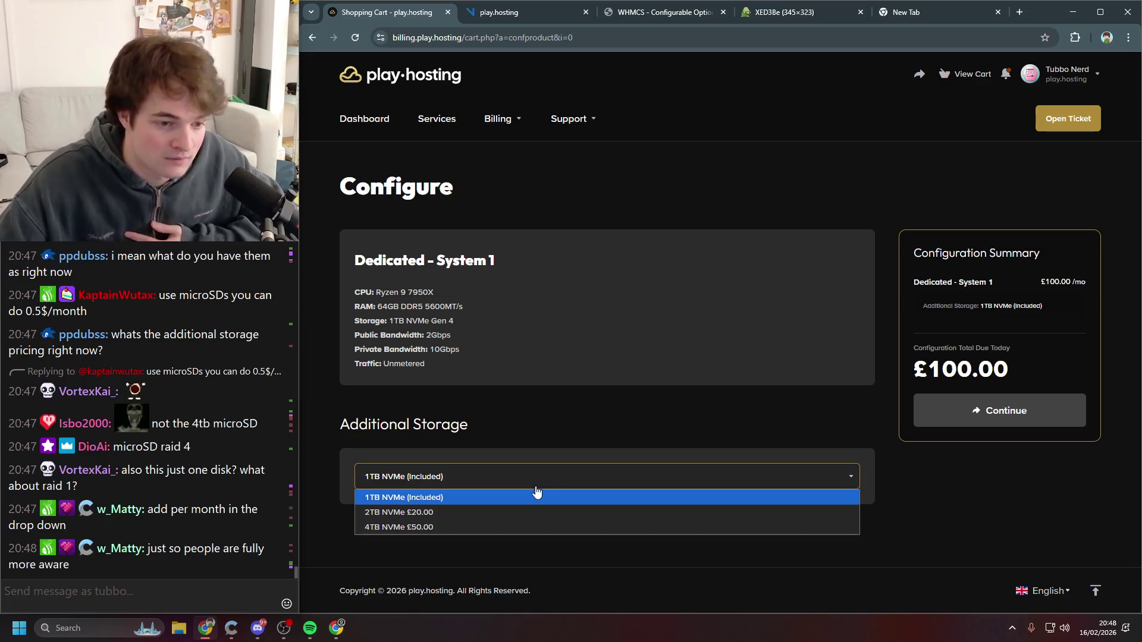
click(499, 542)
click(476, 476)
click(454, 529)
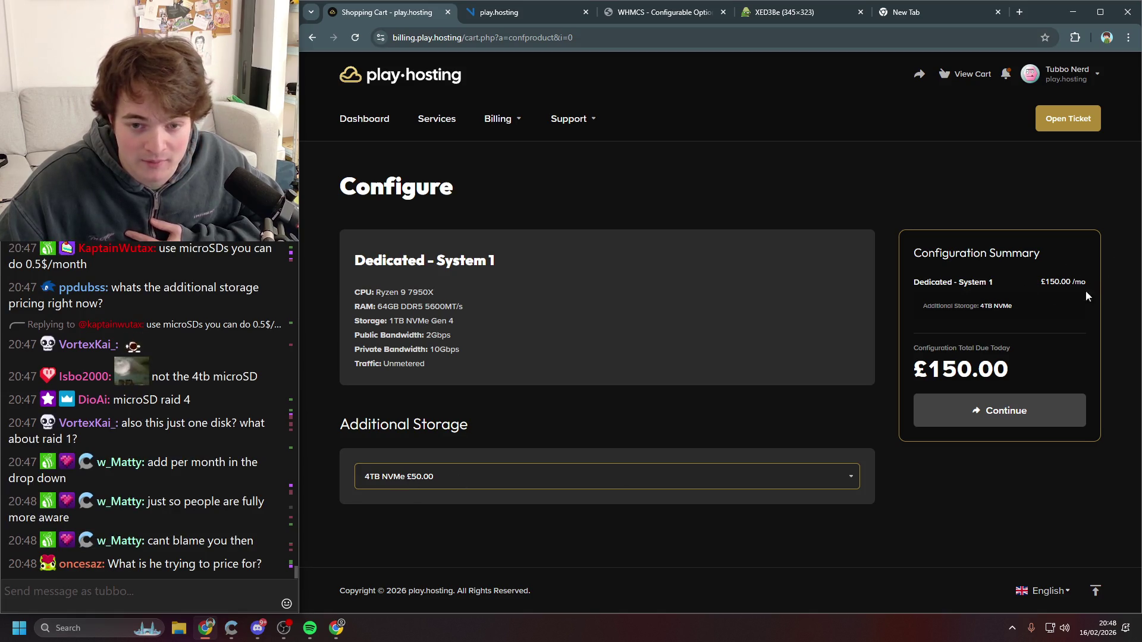
Set System 1's Additional Storage back to the included 1TB NVMe tier.
drag(987, 304, 966, 291)
click(1039, 279)
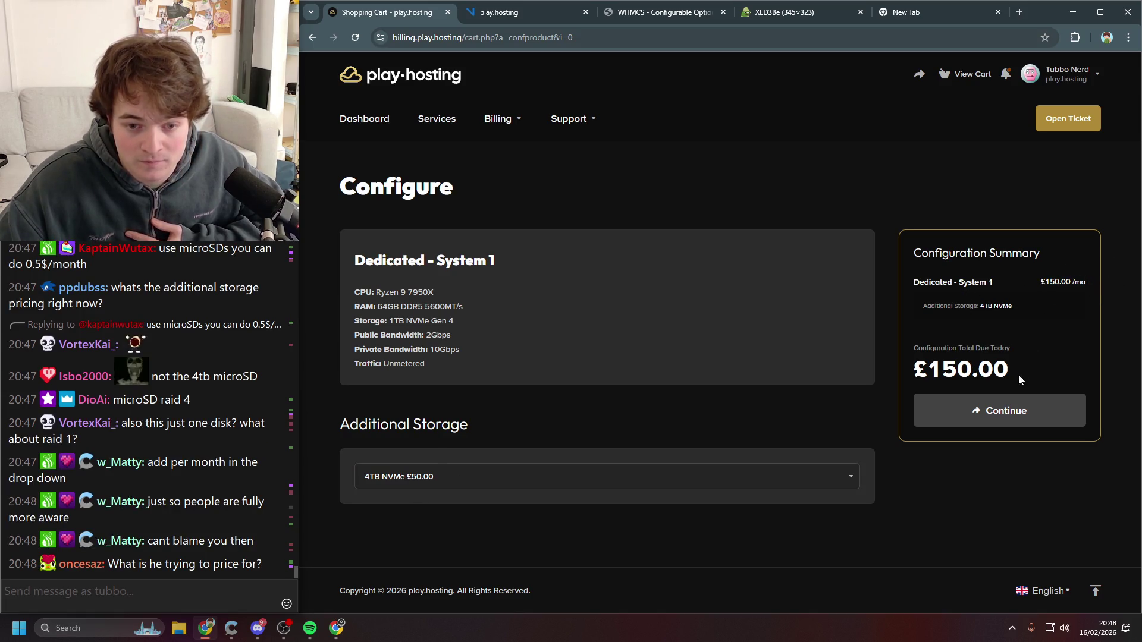
drag(1011, 374, 916, 372)
click(1069, 295)
drag(1091, 282, 1042, 282)
click(1089, 282)
click(469, 477)
click(446, 499)
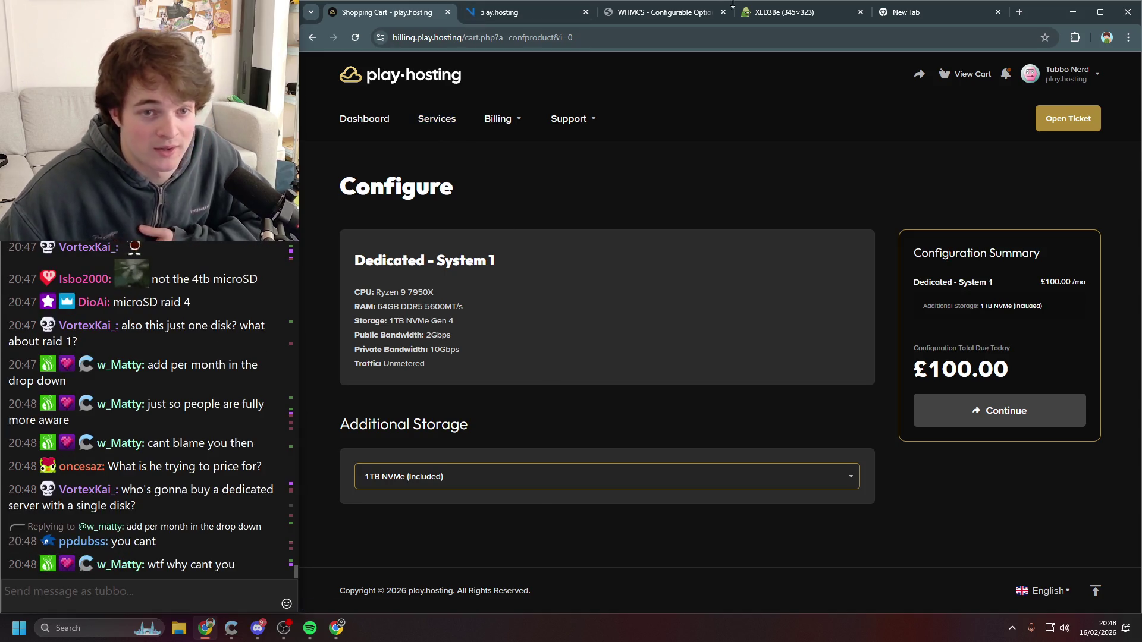
Close the drive-bay pricing image and return to the WHMCS option group page.
click(783, 12)
click(860, 12)
click(684, 12)
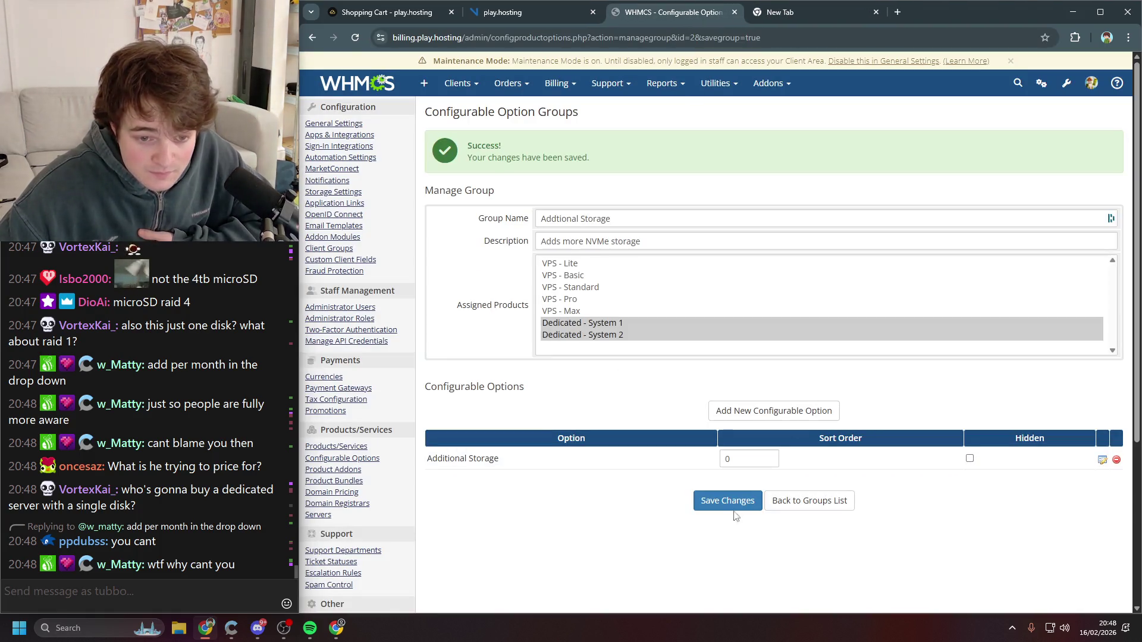
Inspect the 1TB, 2TB and 4TB NVMe pricing in the Additional Storage option editor, then go to the new tab.
click(1102, 460)
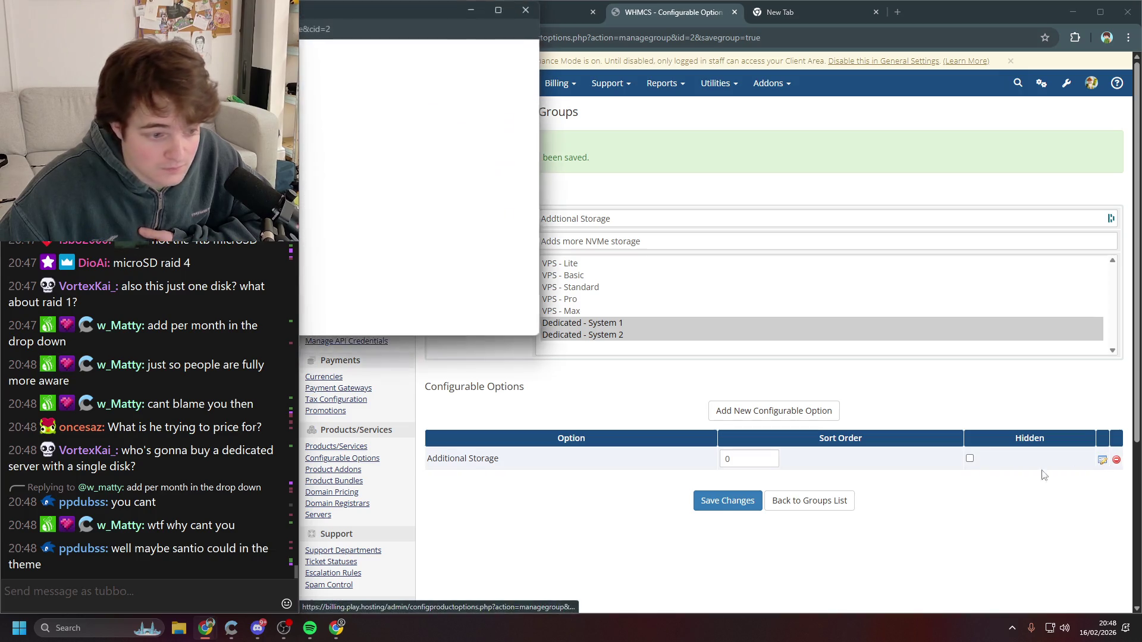
mouse_move(441, 24)
mouse_down()
mouse_move(862, 167)
mouse_move(867, 155)
mouse_up()
scroll(691, 399, down, 1)
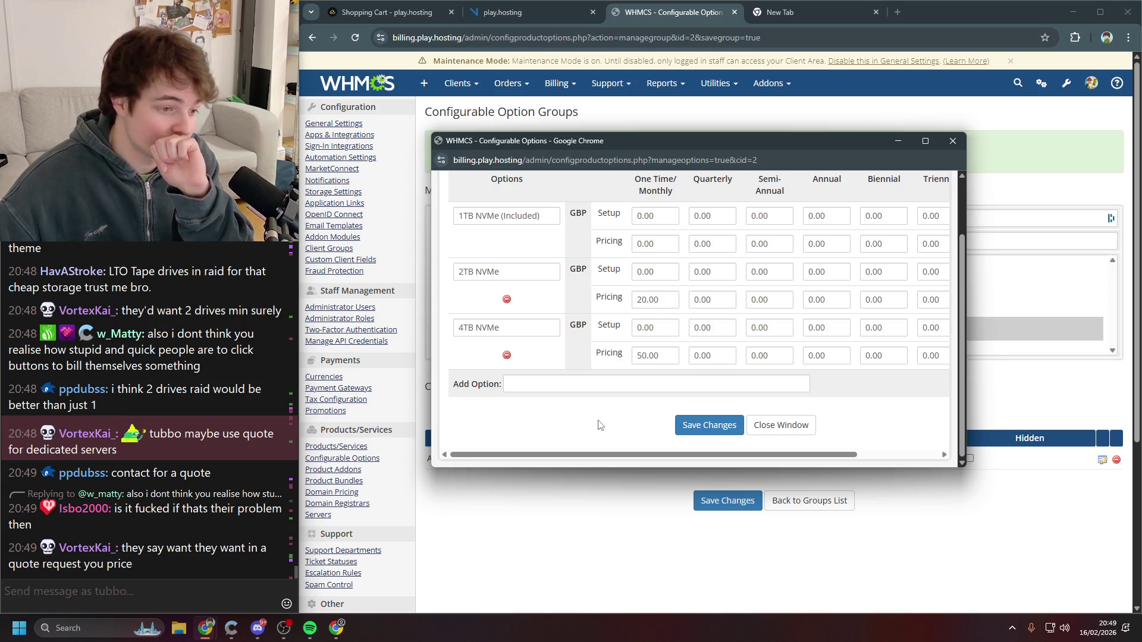
scroll(546, 423, up, 2)
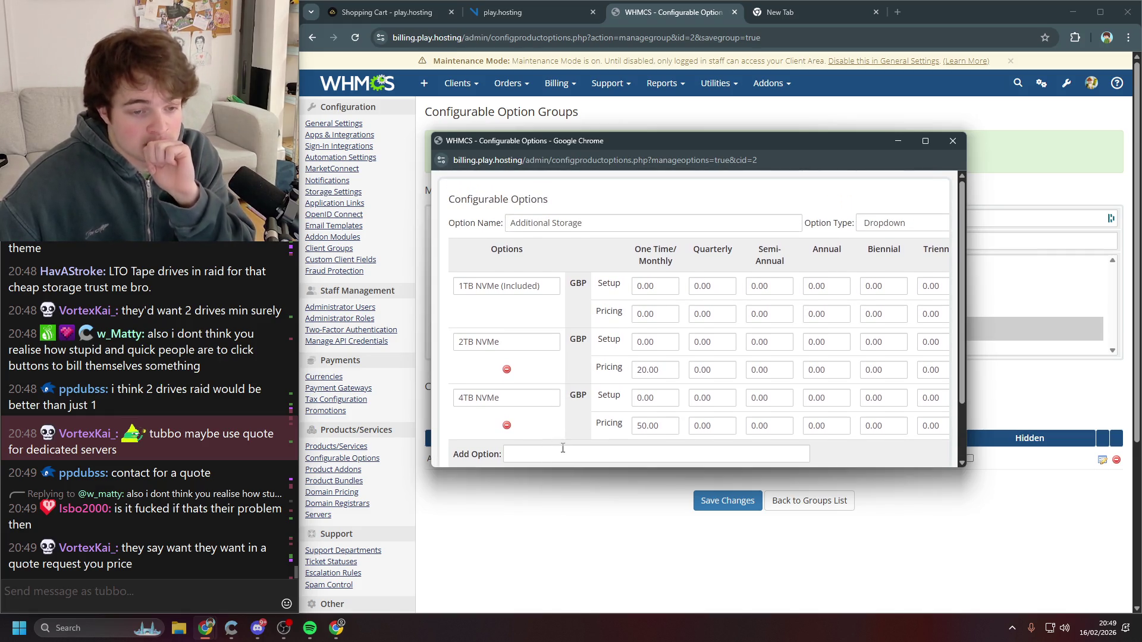
scroll(563, 447, down, 2)
click(813, 11)
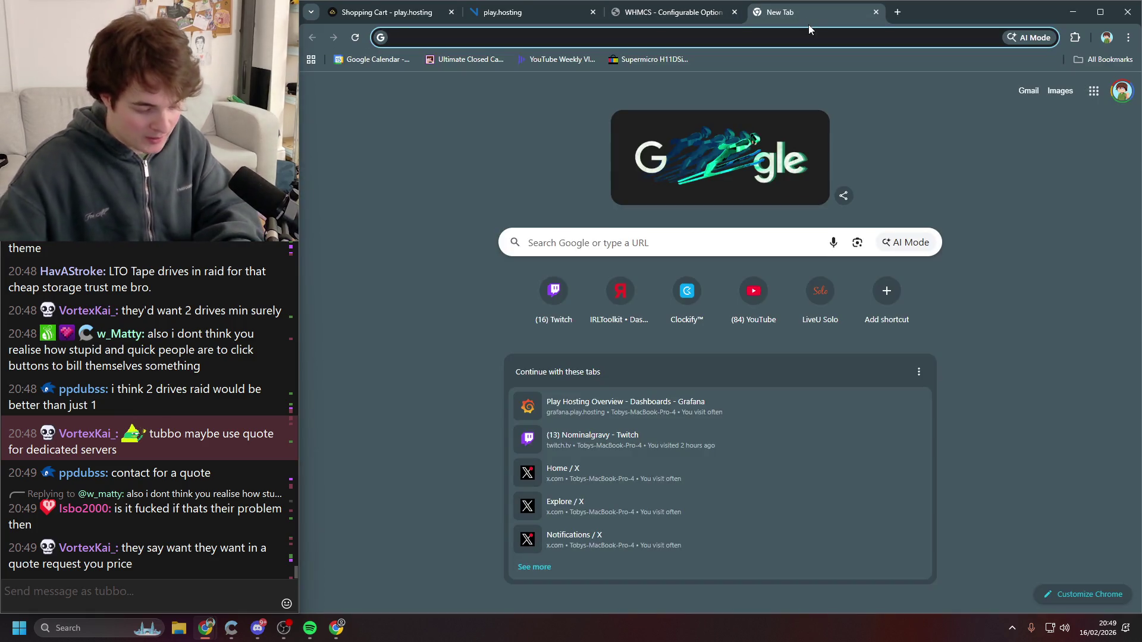
Search Google for 'gen 3 NVME 4TB' and look over the shopping results.
text(gen 3 )
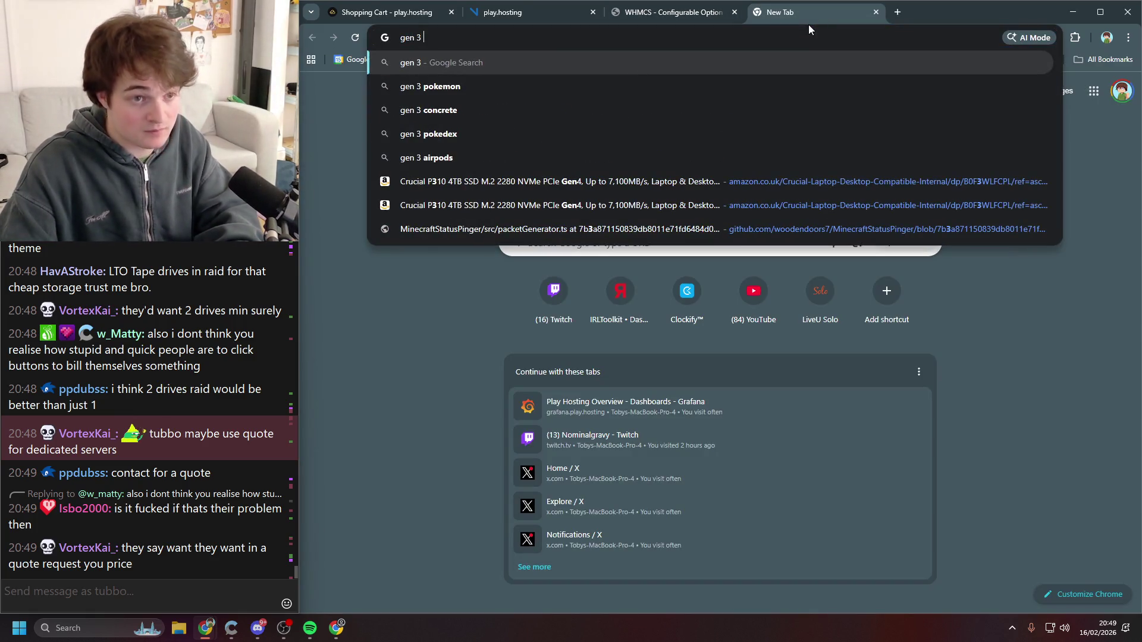
text(NVME)
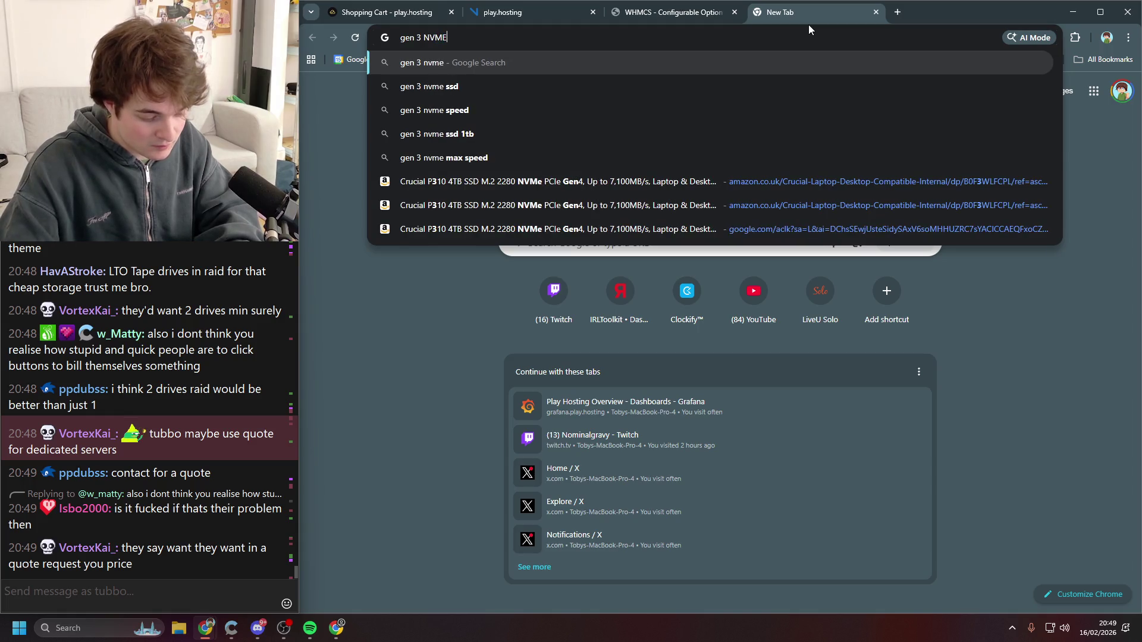
text( 4TB)
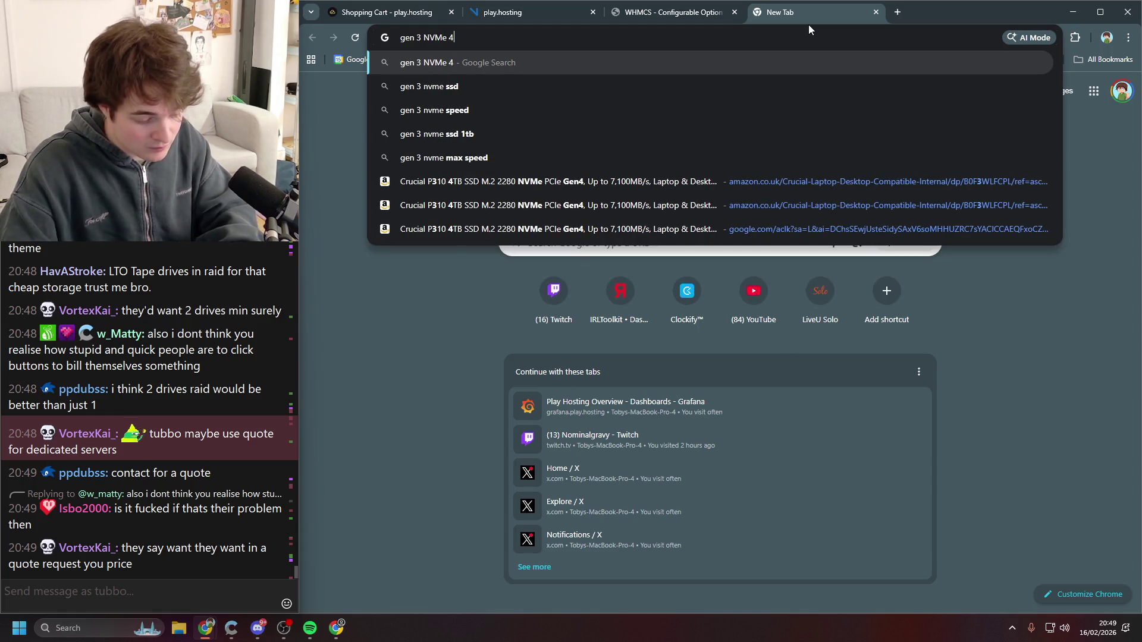
key(Return)
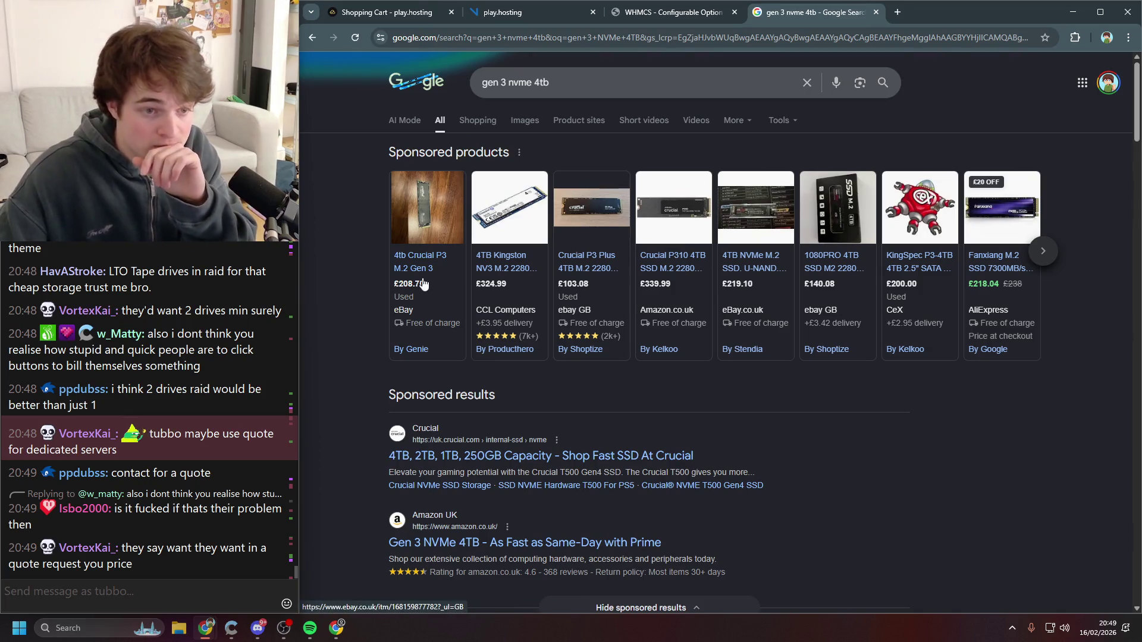
mouse_move(426, 266)
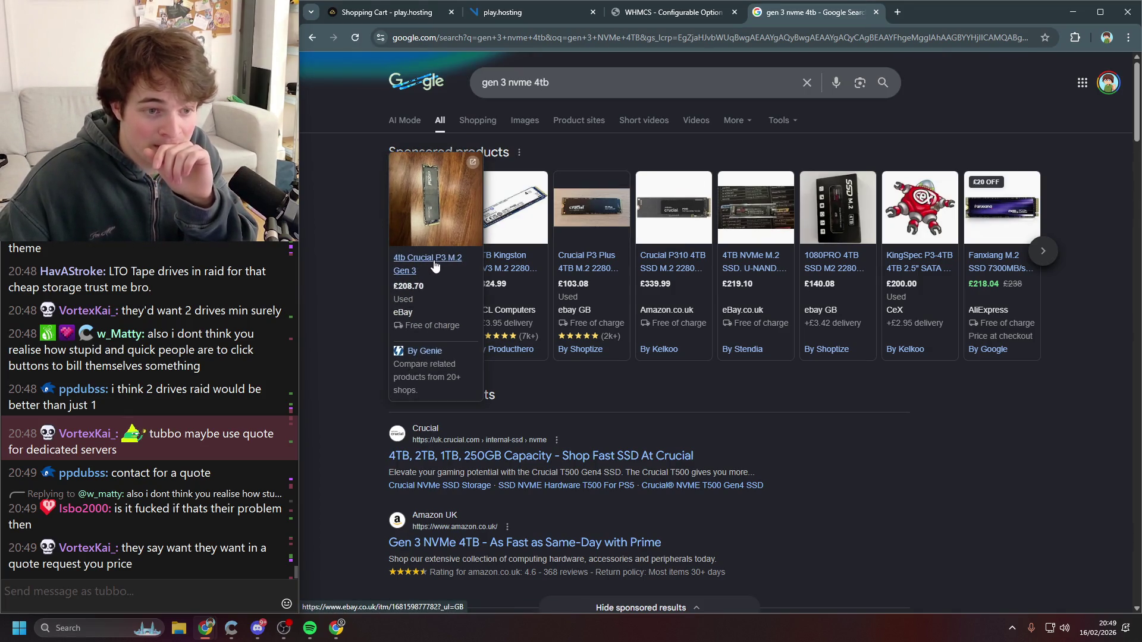
mouse_move(515, 308)
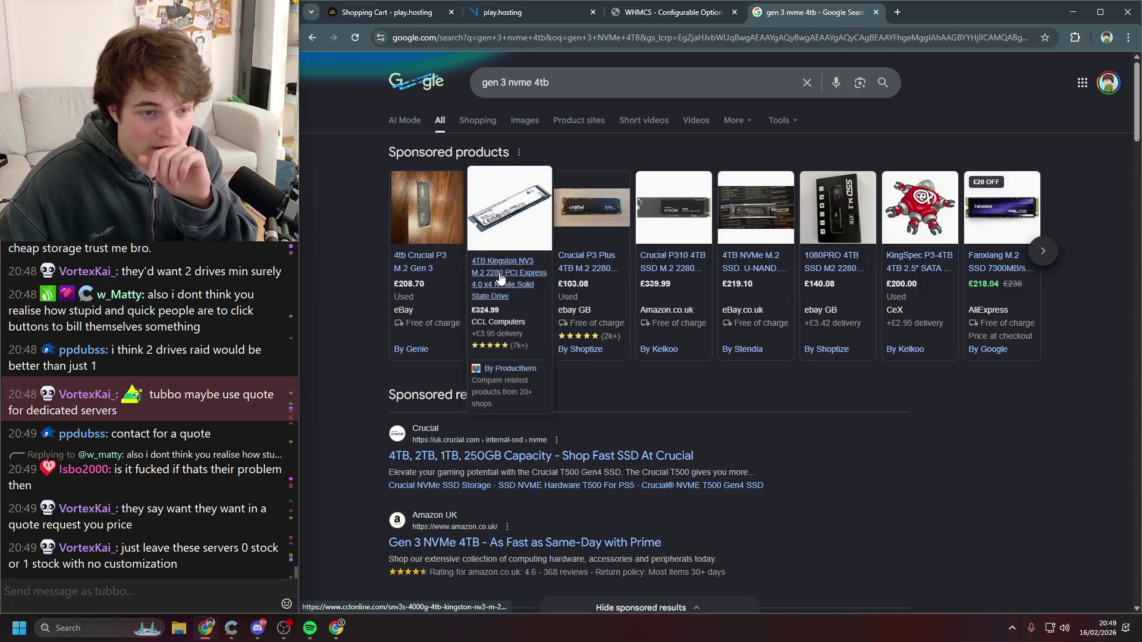
mouse_move(602, 282)
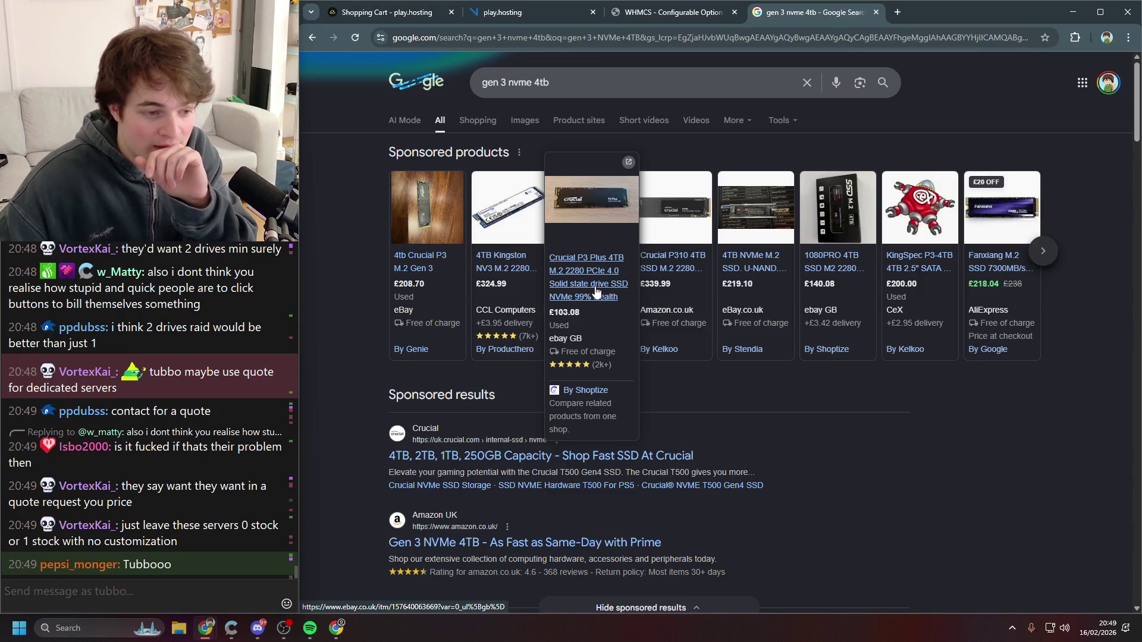
mouse_move(677, 276)
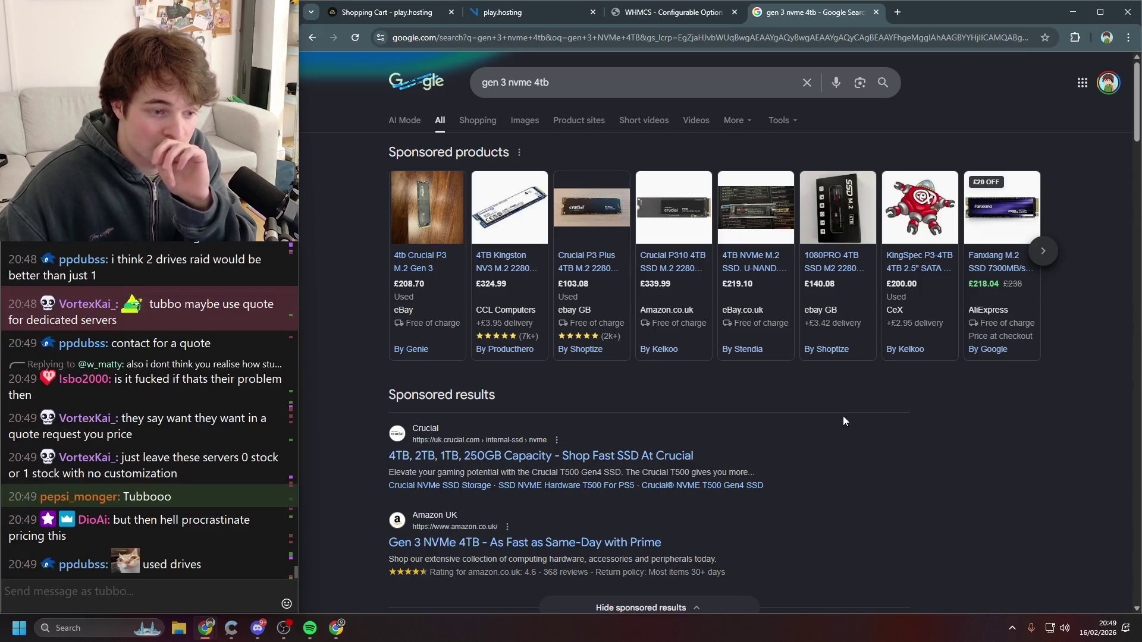
scroll(812, 415, down, 2)
scroll(809, 426, up, 3)
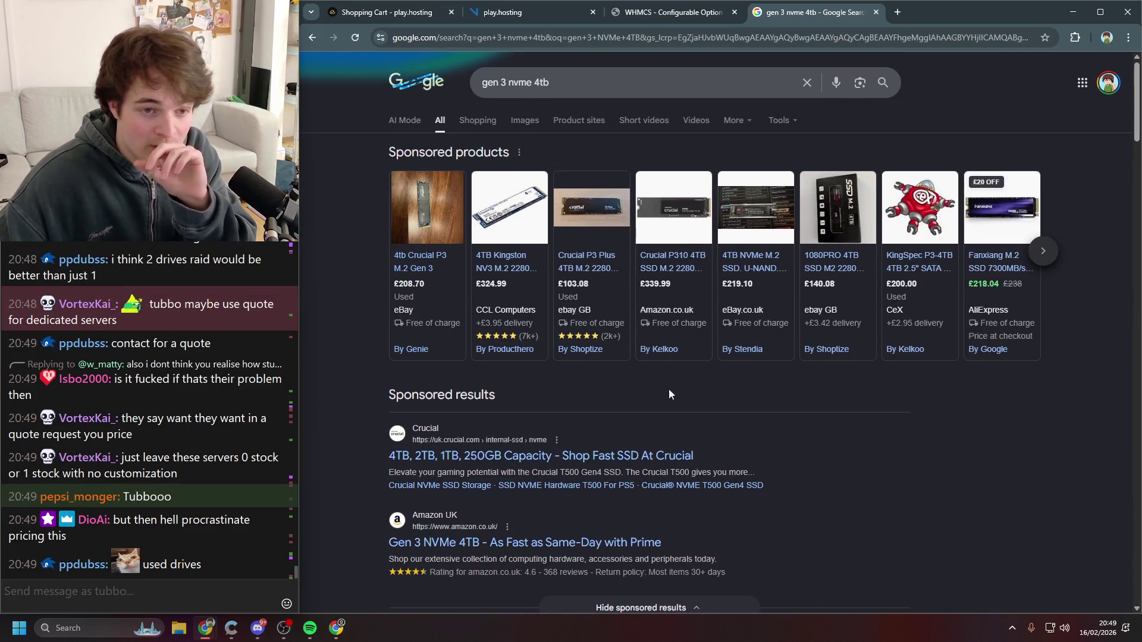
Compare CCL's Kingston NV3 at 1TB £139.99 versus 4TB £324.99, then return to the results.
click(510, 268)
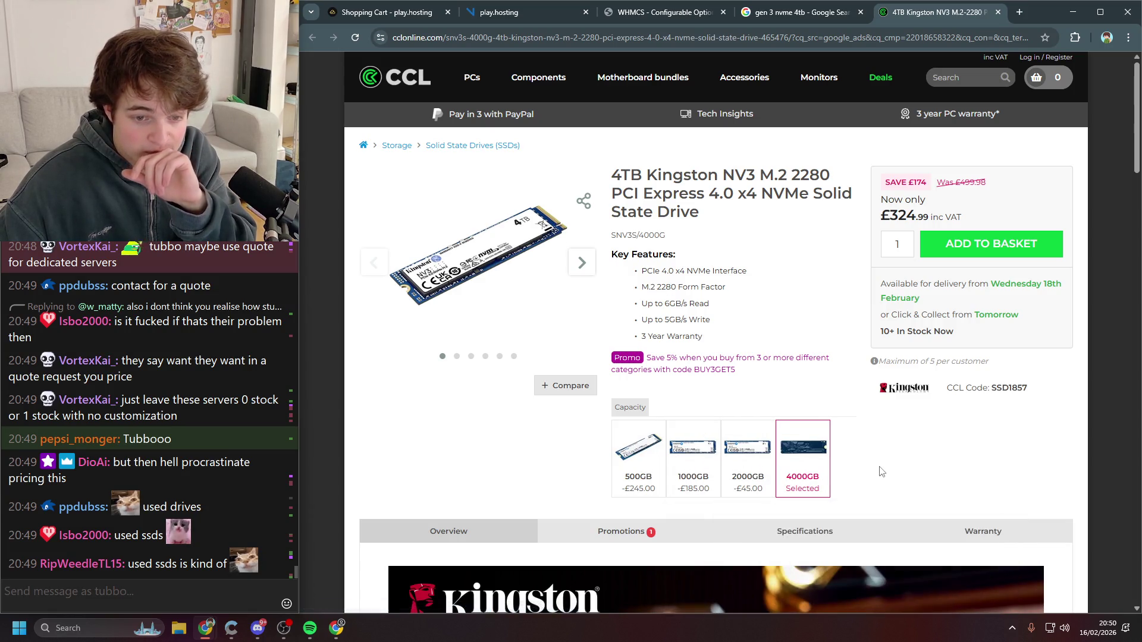
click(696, 454)
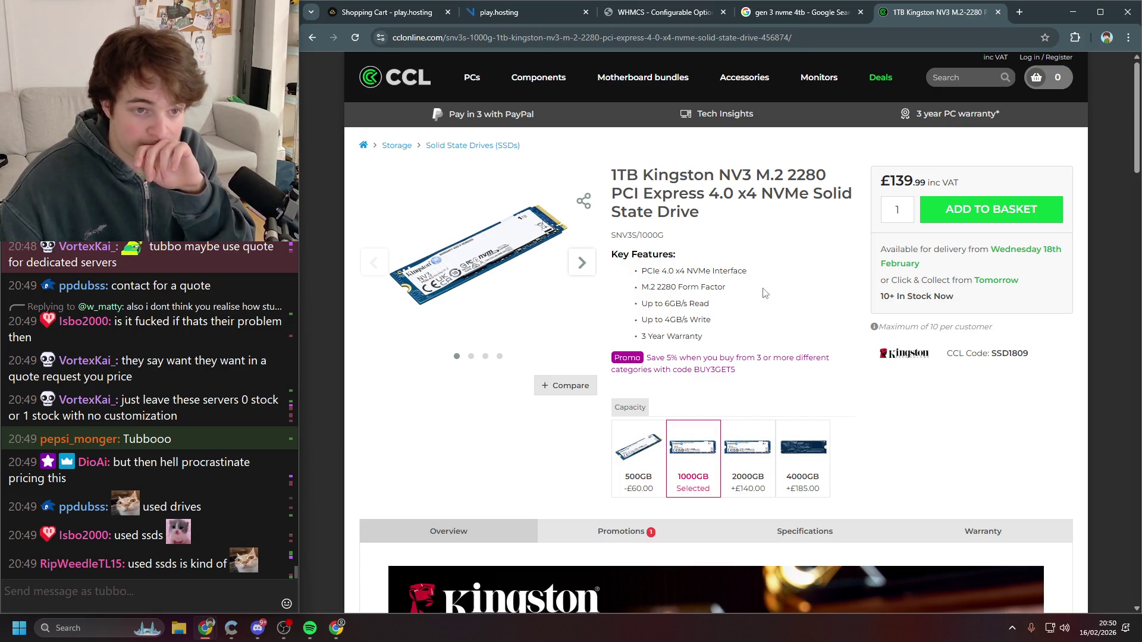
scroll(815, 441, down, 4)
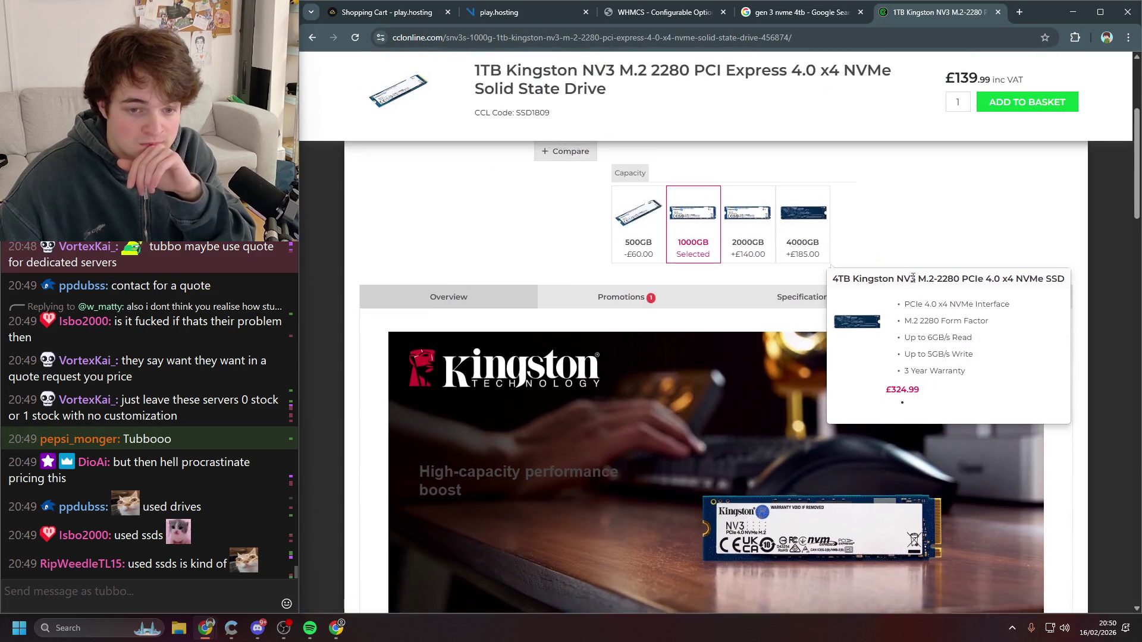
scroll(817, 454, up, 4)
click(816, 454)
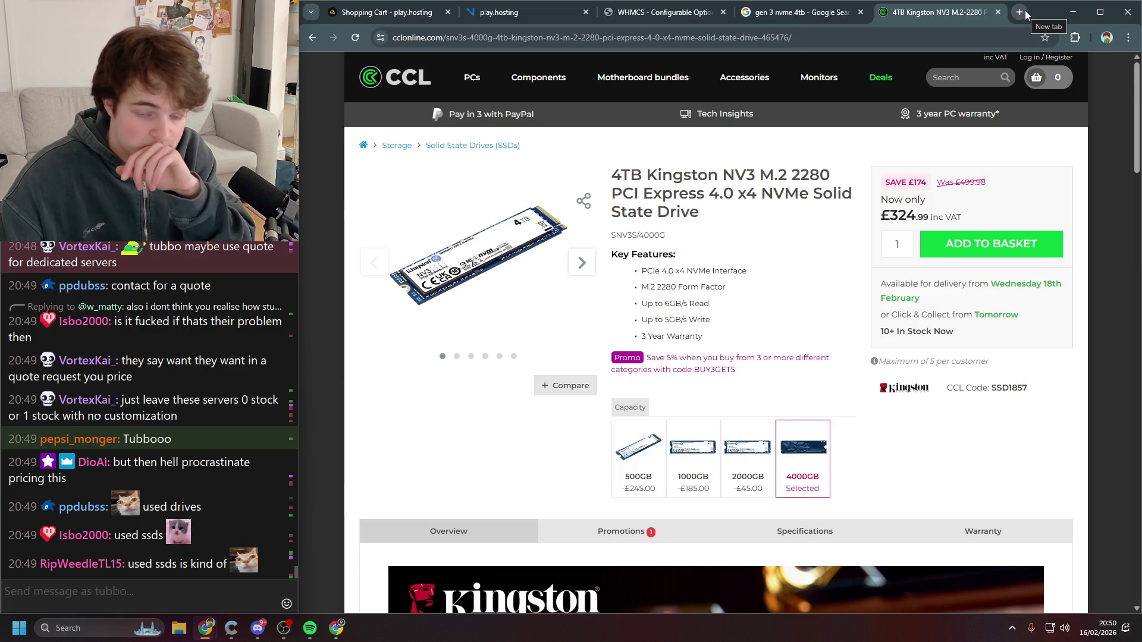
key(alt+Left)
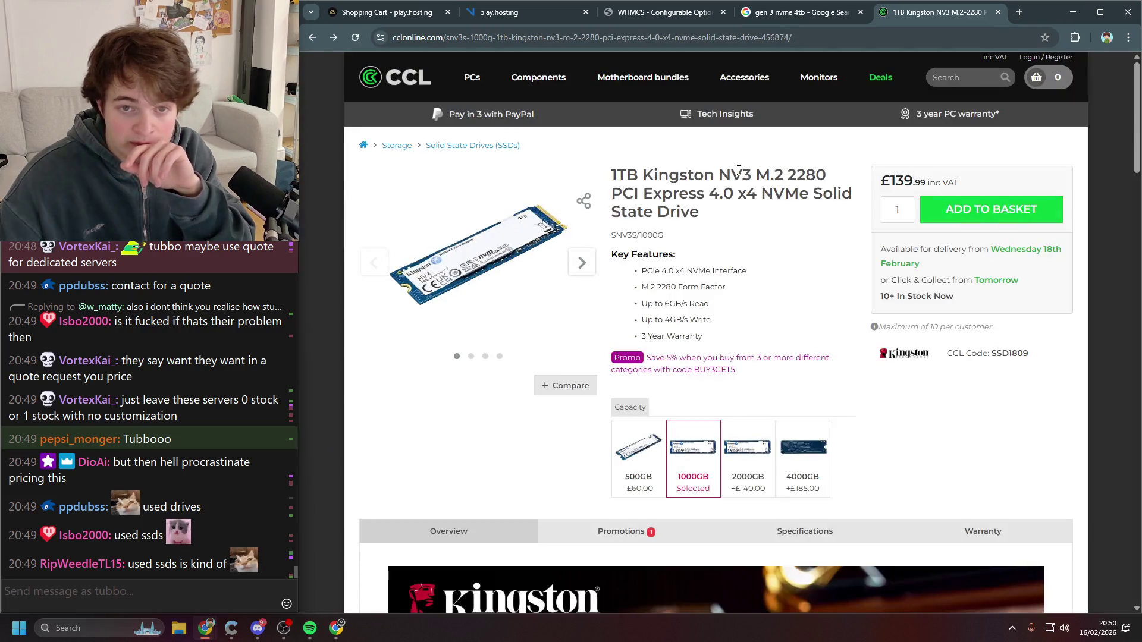
key(alt+Left)
click(814, 17)
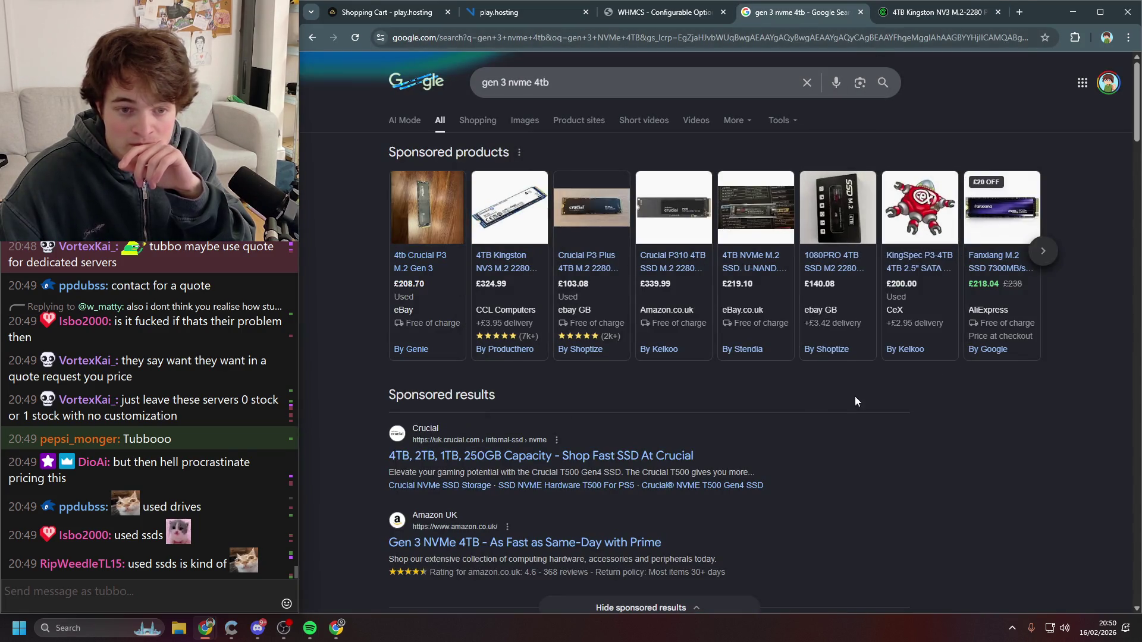
Scroll the gen 3 NVMe 4TB results down to Crucial's sponsored NVMe SSD link.
mouse_move(796, 393)
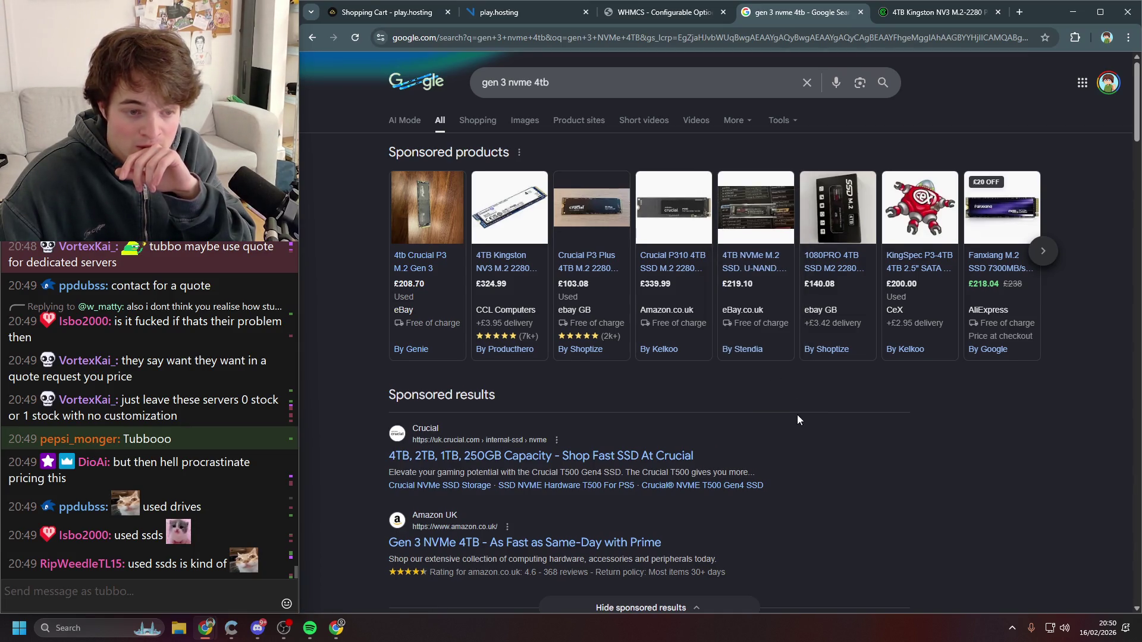
scroll(797, 415, down, 2)
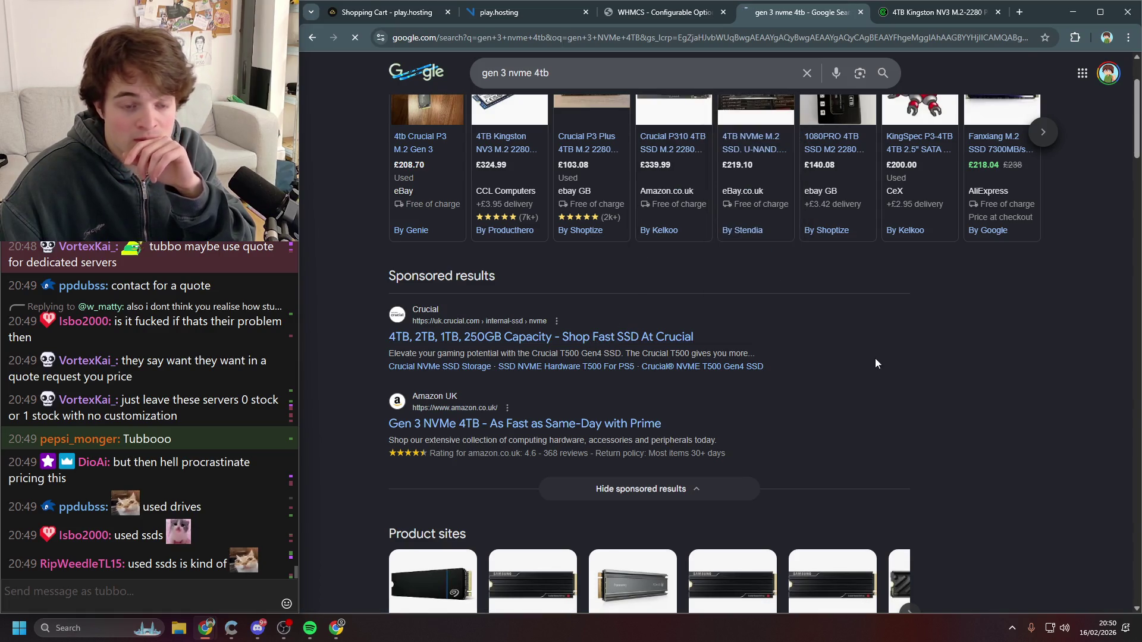
scroll(705, 309, down, 5)
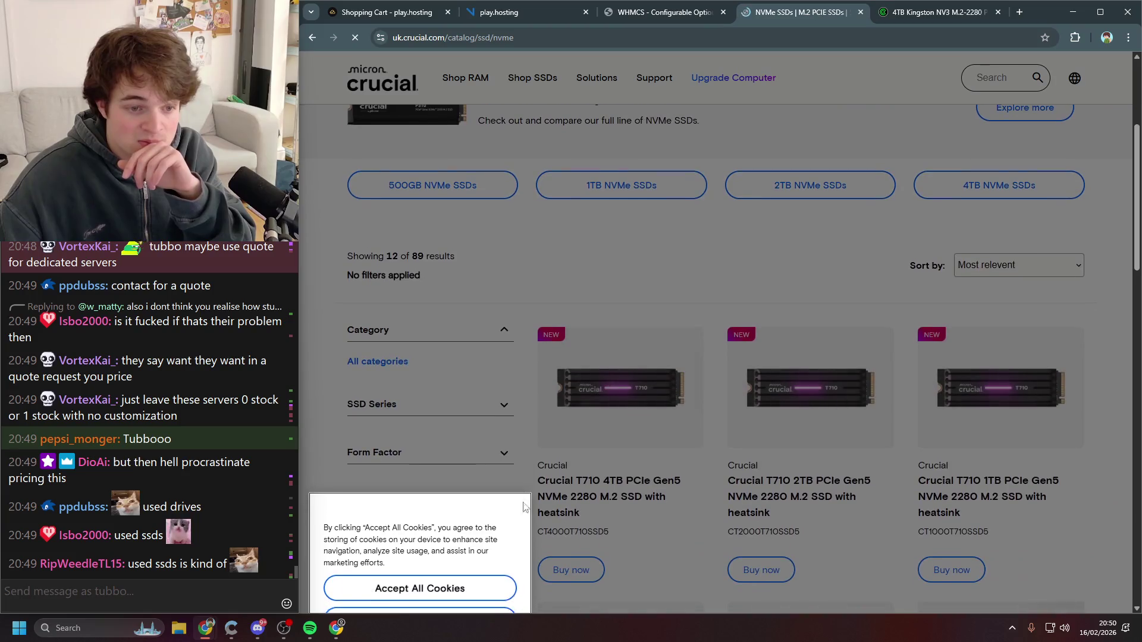
Reject Crucial's cookies and look over the SSD Series, Brand and Interface filters.
click(445, 539)
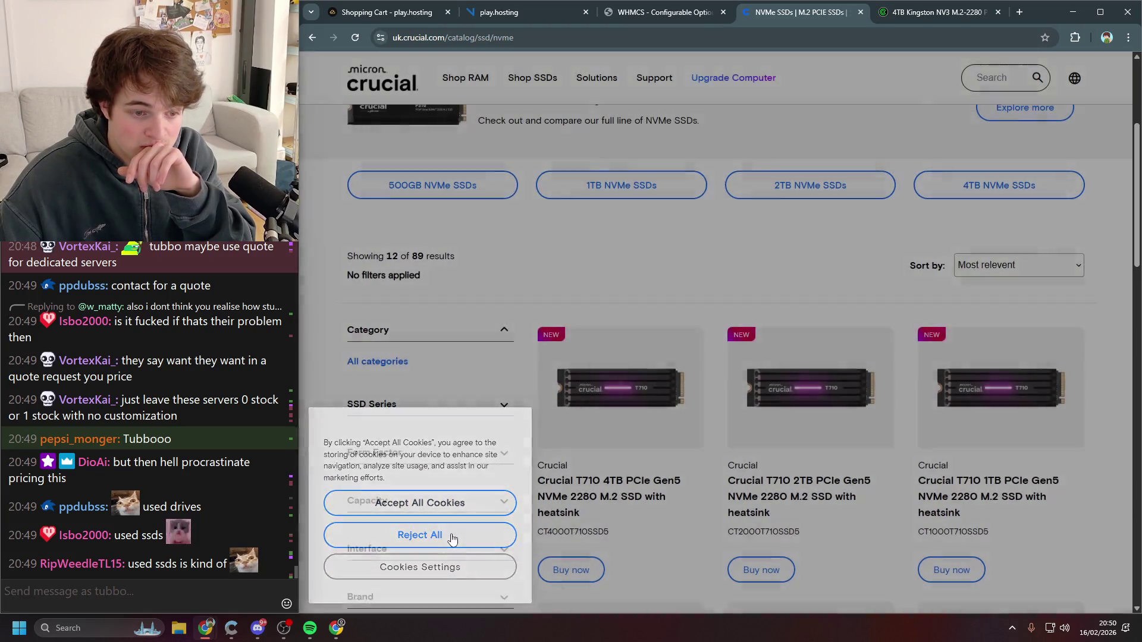
scroll(677, 307, down, 2)
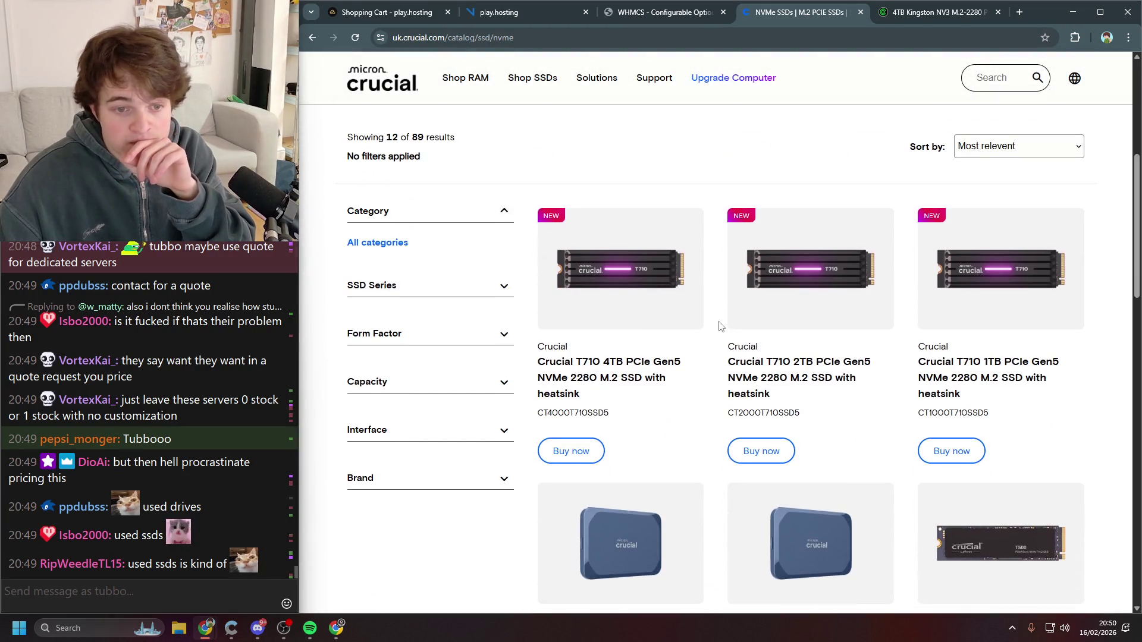
scroll(677, 331, down, 3)
scroll(701, 340, up, 3)
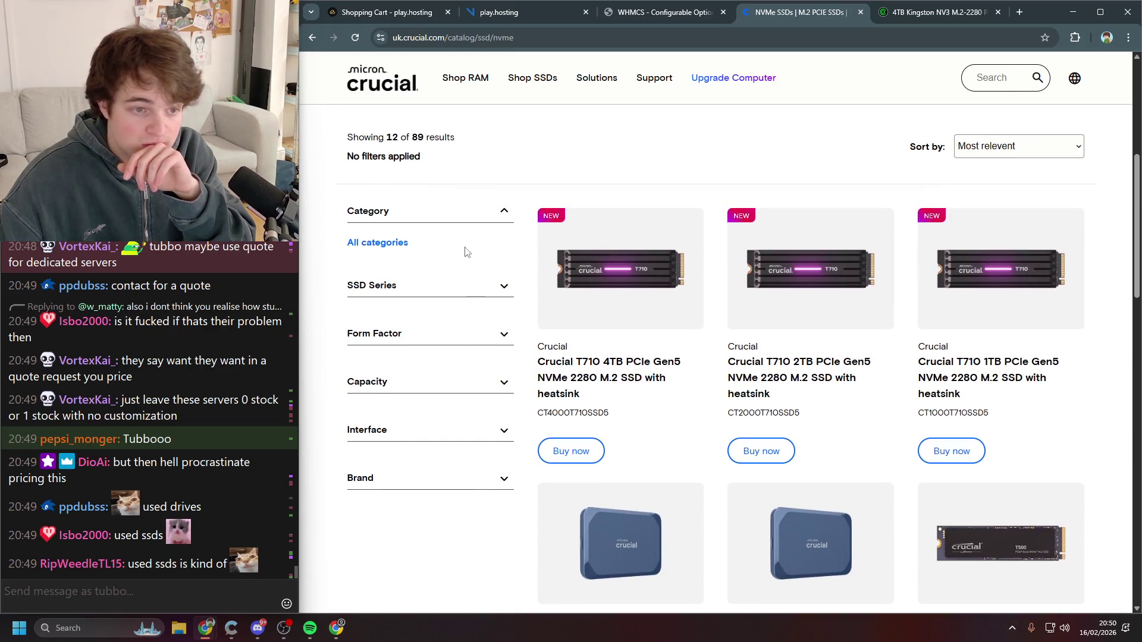
click(488, 292)
click(477, 293)
click(478, 295)
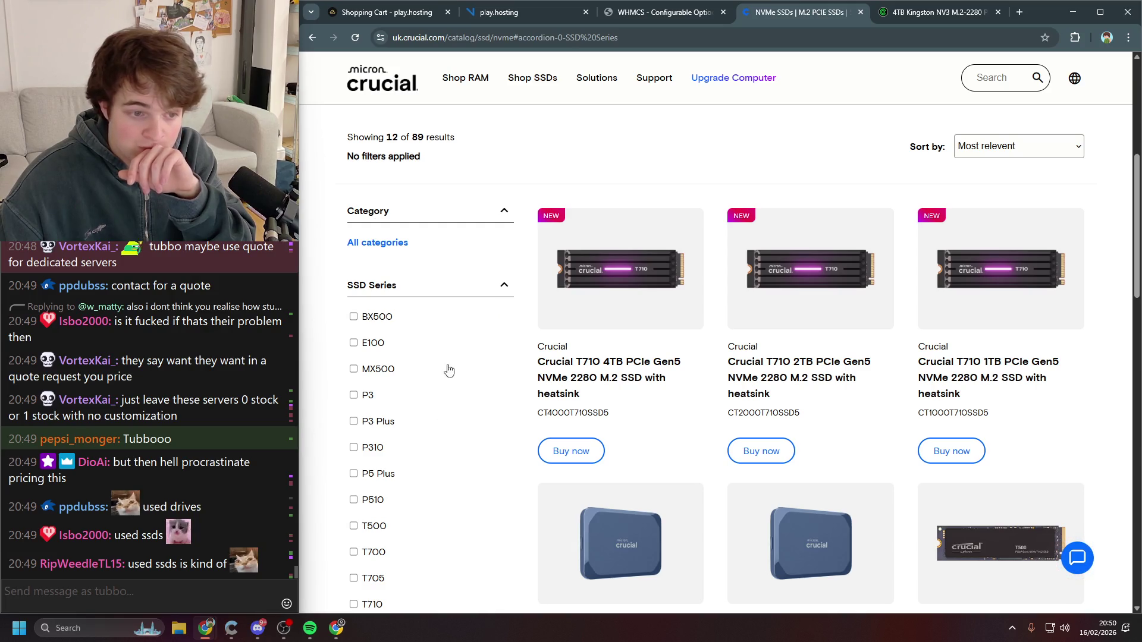
click(460, 295)
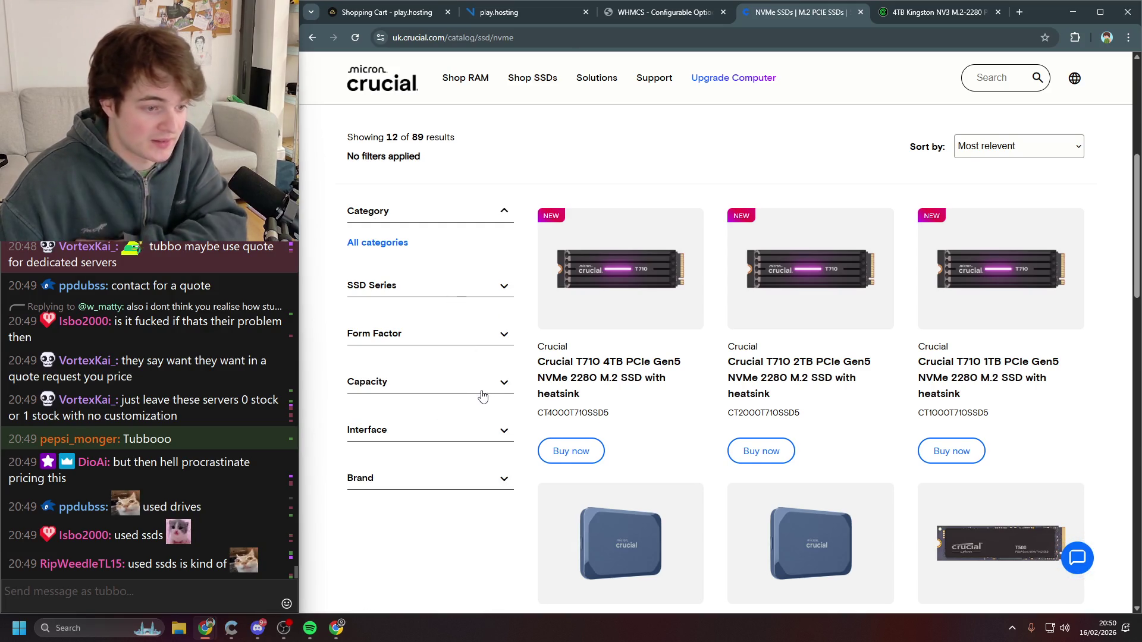
scroll(468, 400, down, 2)
click(449, 363)
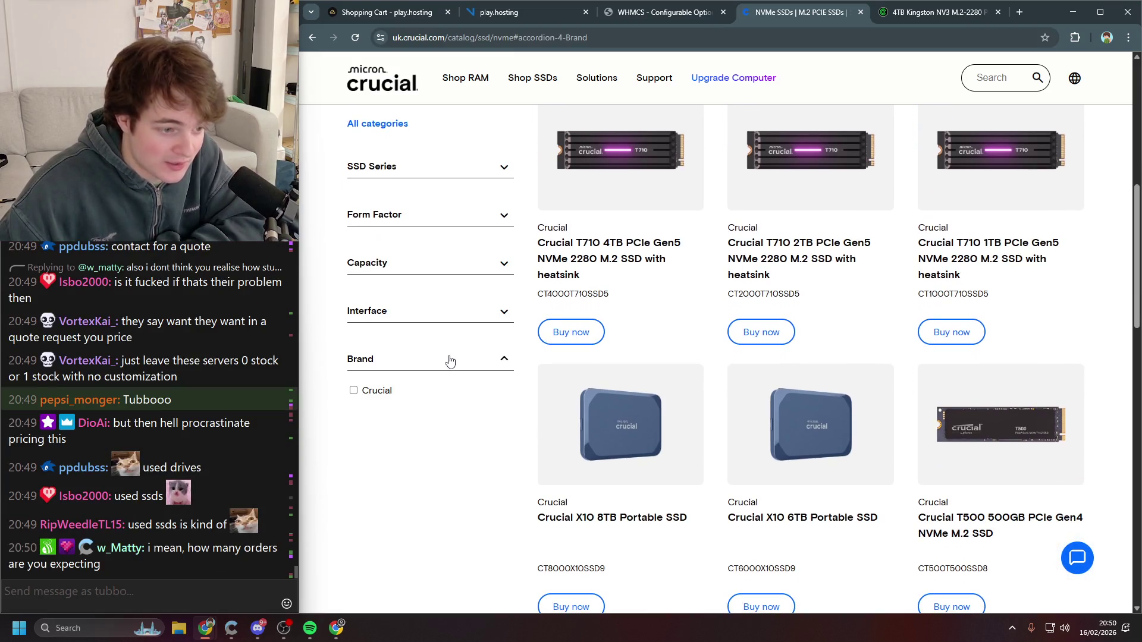
click(486, 313)
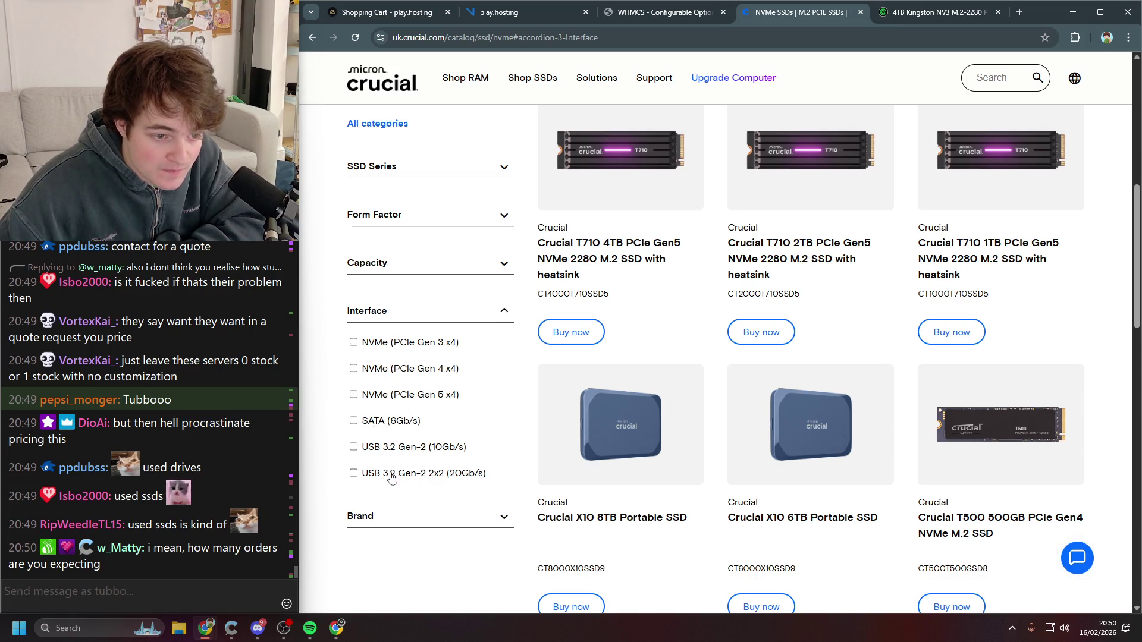
scroll(386, 452, down, 1)
scroll(389, 414, up, 1)
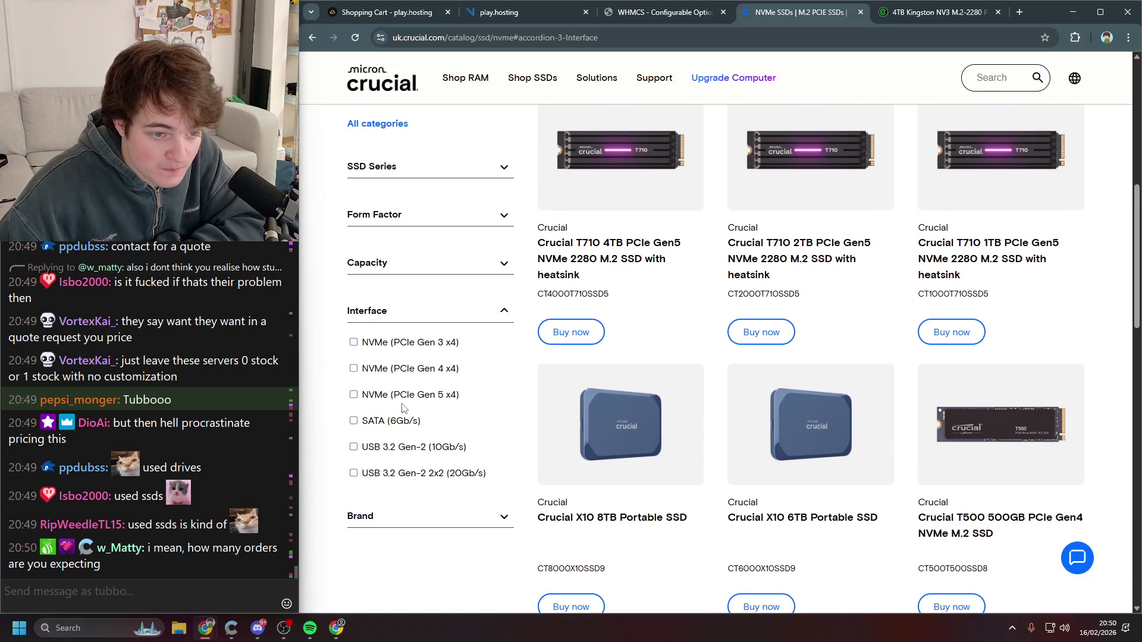
Filter the NVMe catalogue to 4TB capacity and load all 21 results.
click(397, 266)
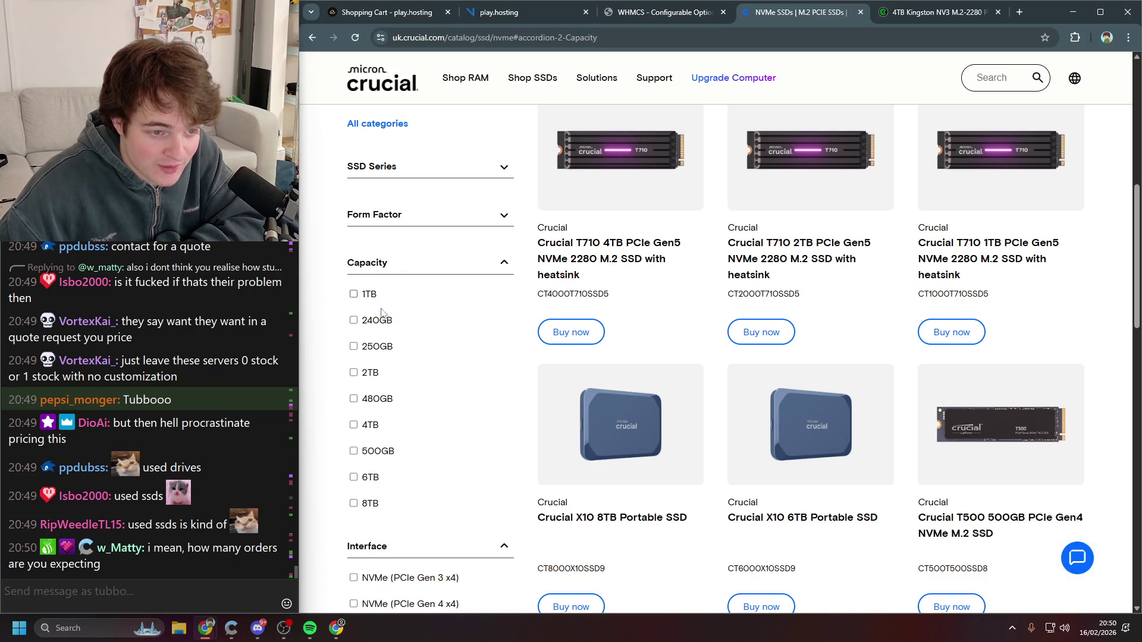
click(355, 425)
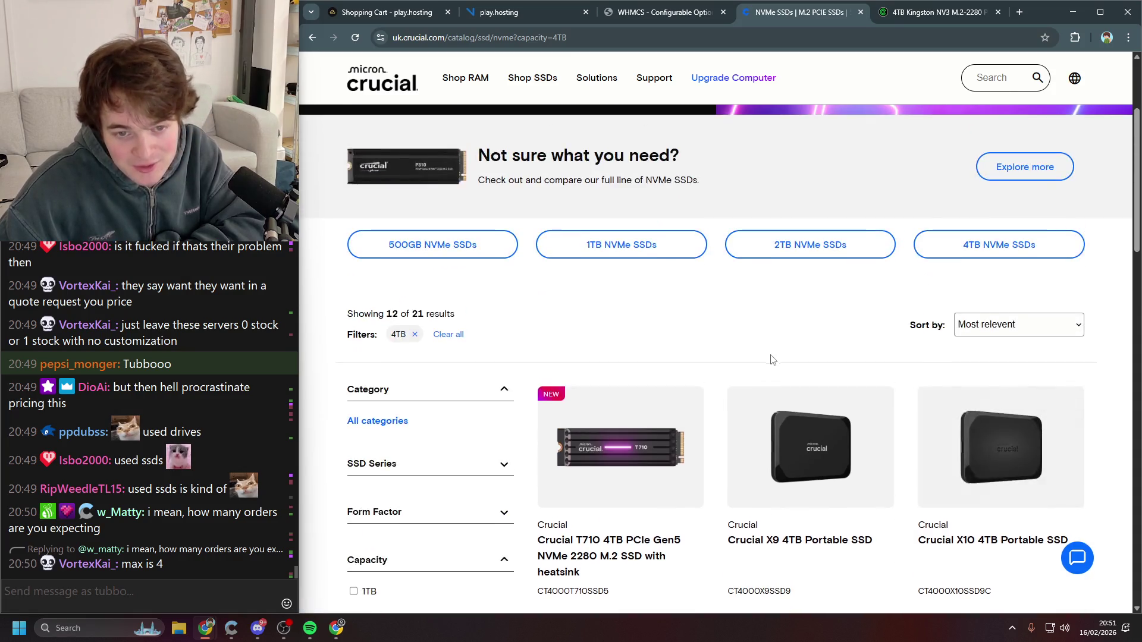
scroll(805, 359, down, 15)
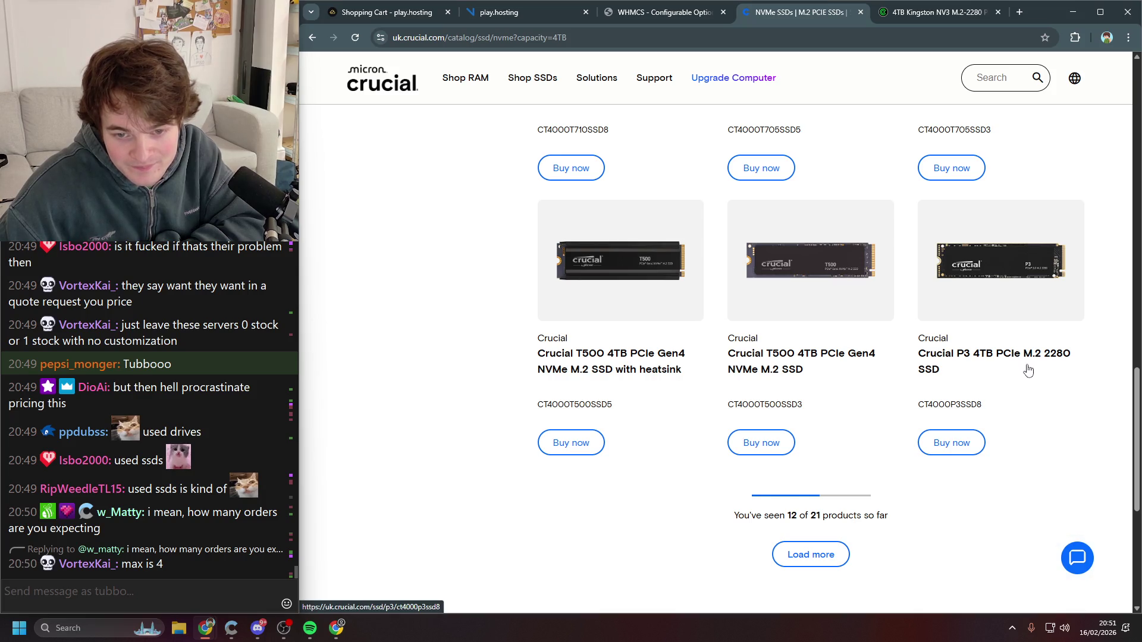
click(824, 568)
Scroll through all 21 4TB drives, led by the T710 4TB with heatsink.
scroll(811, 365, down, 3)
scroll(698, 420, down, 10)
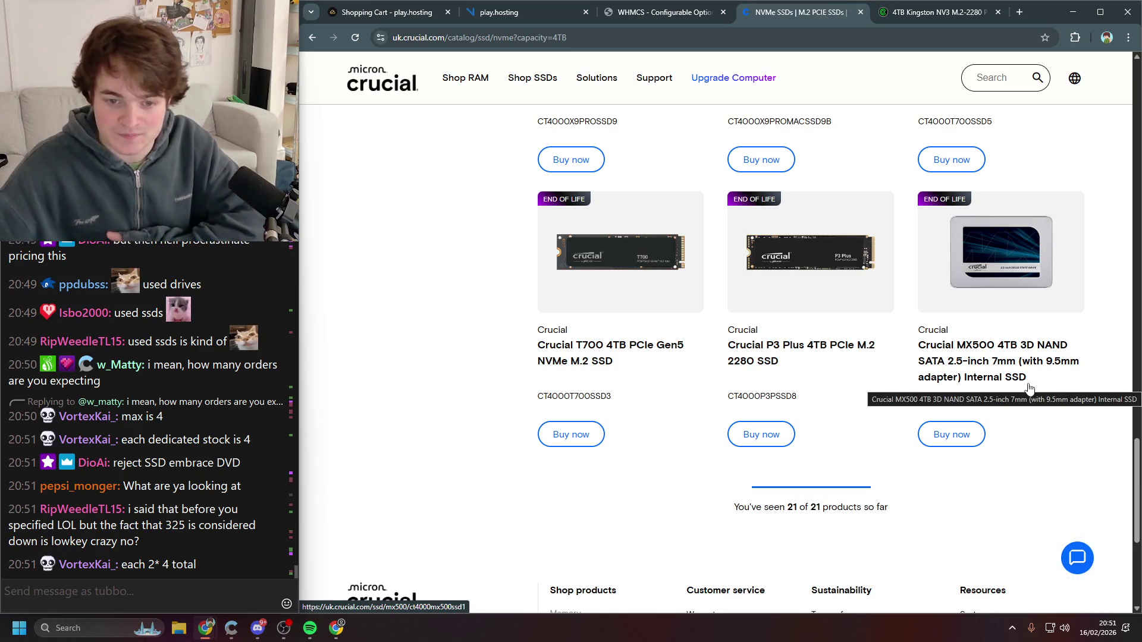
scroll(834, 476, up, 2)
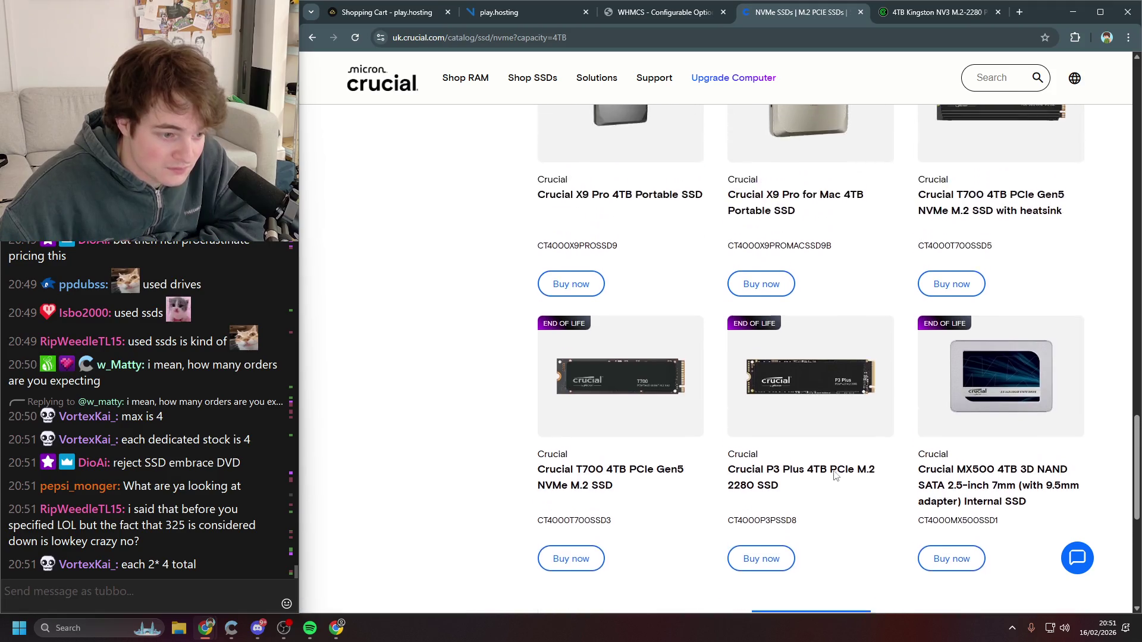
scroll(834, 476, up, 2)
scroll(497, 427, up, 4)
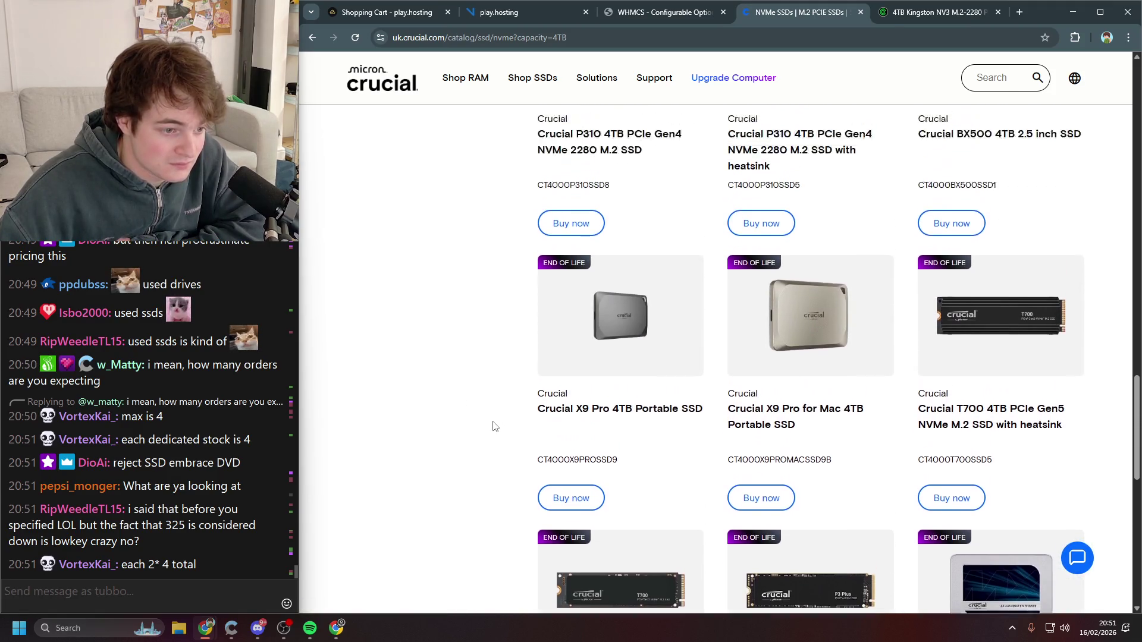
scroll(488, 423, up, 3)
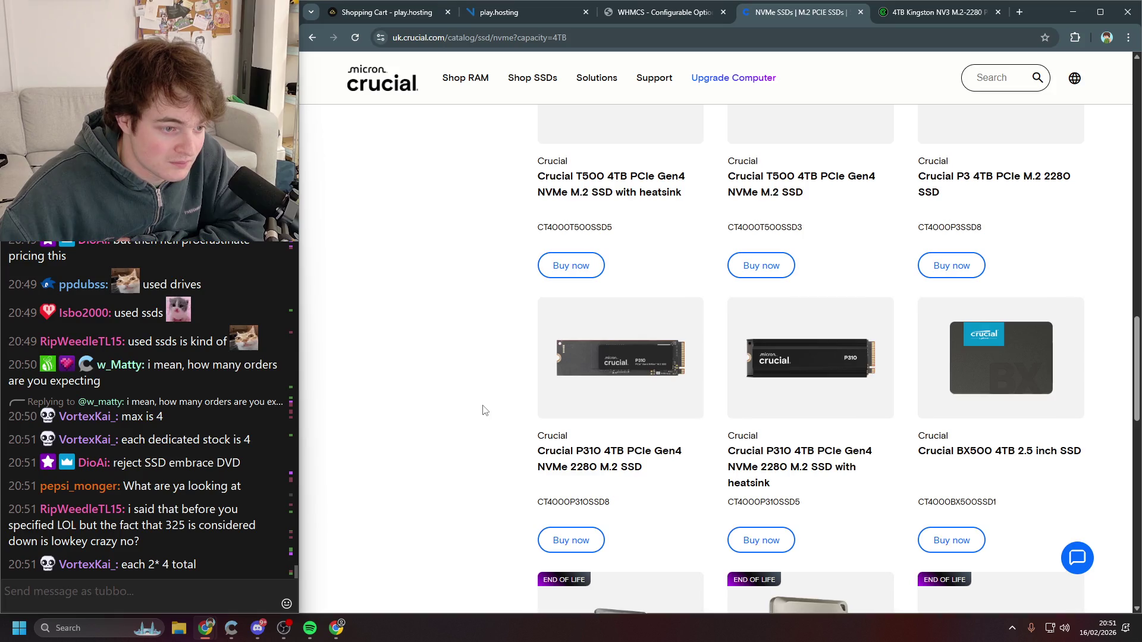
scroll(483, 410, up, 8)
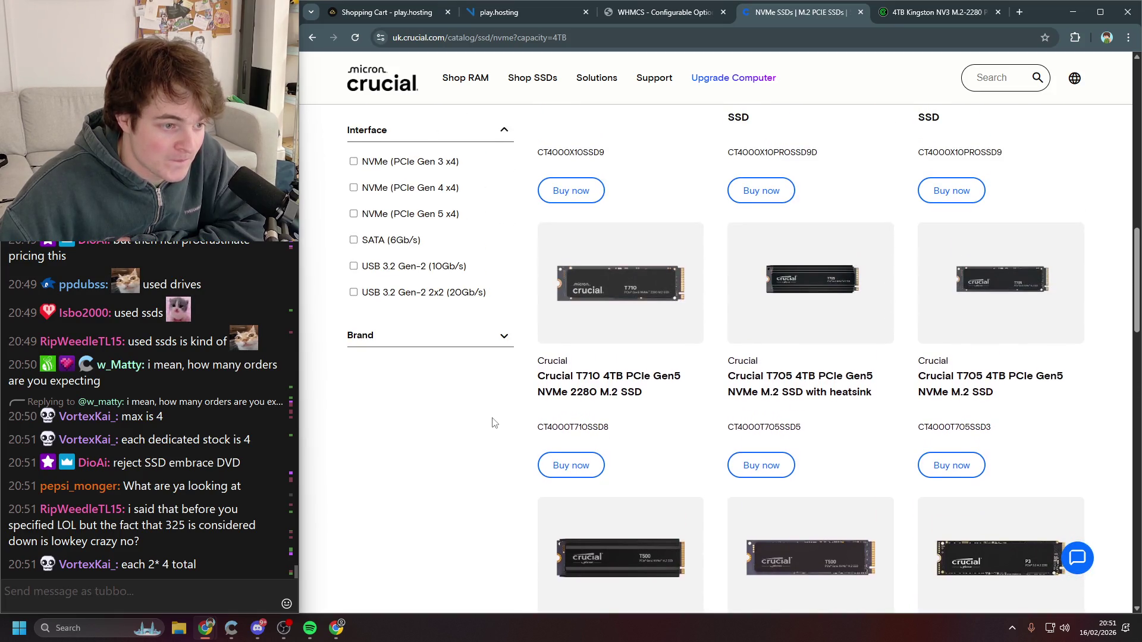
scroll(493, 425, up, 4)
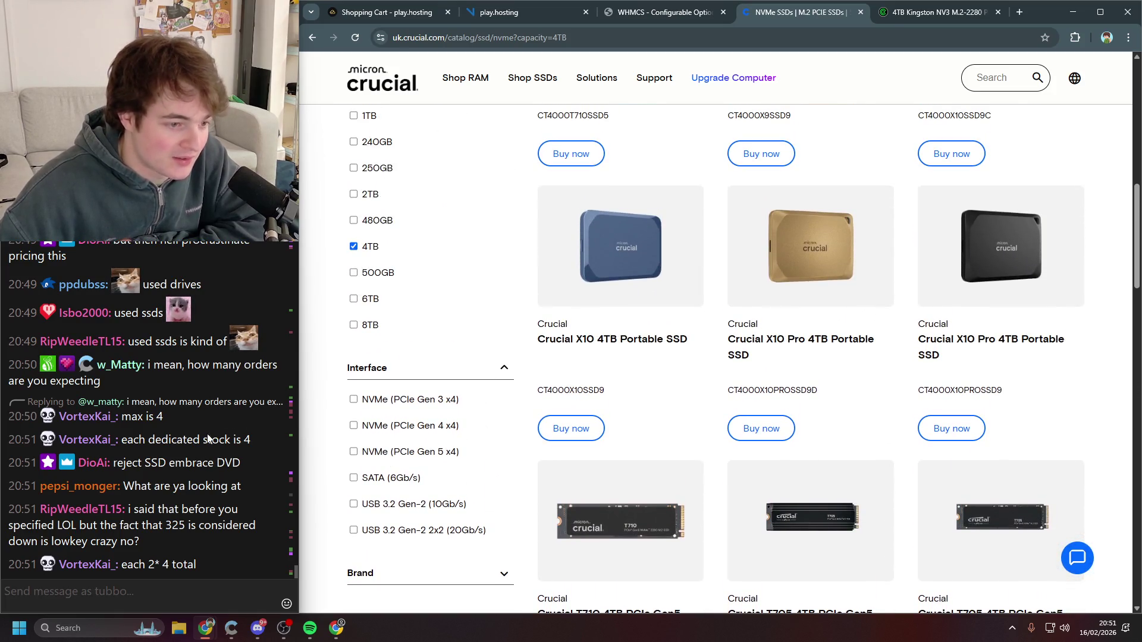
scroll(649, 364, up, 1)
scroll(655, 366, up, 4)
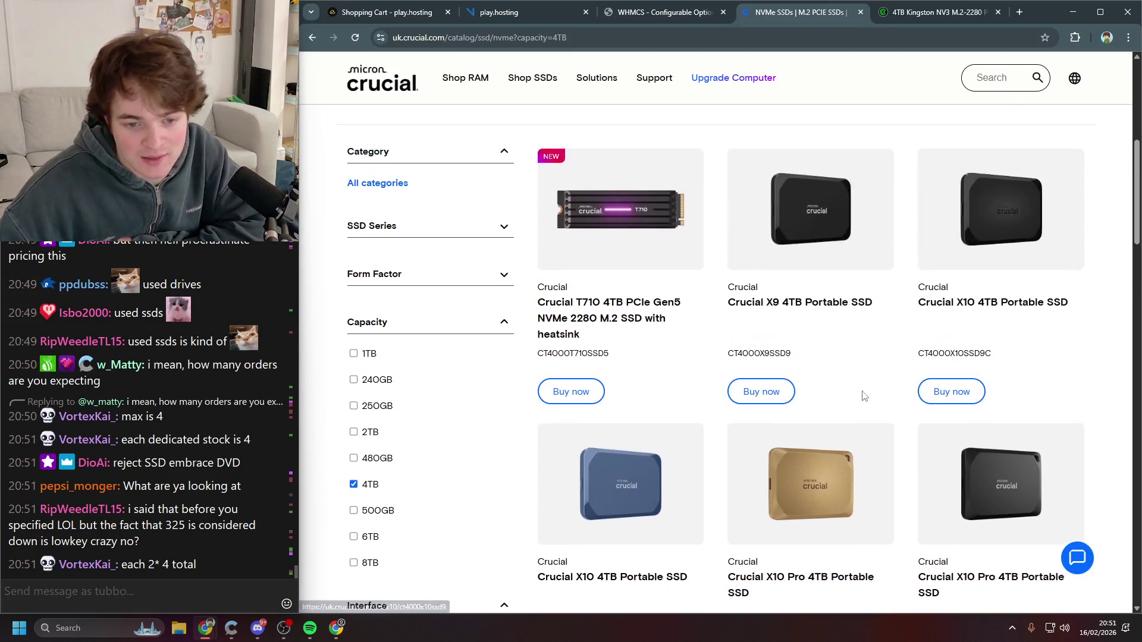
scroll(862, 395, down, 5)
scroll(1093, 390, up, 1)
scroll(1093, 390, up, 8)
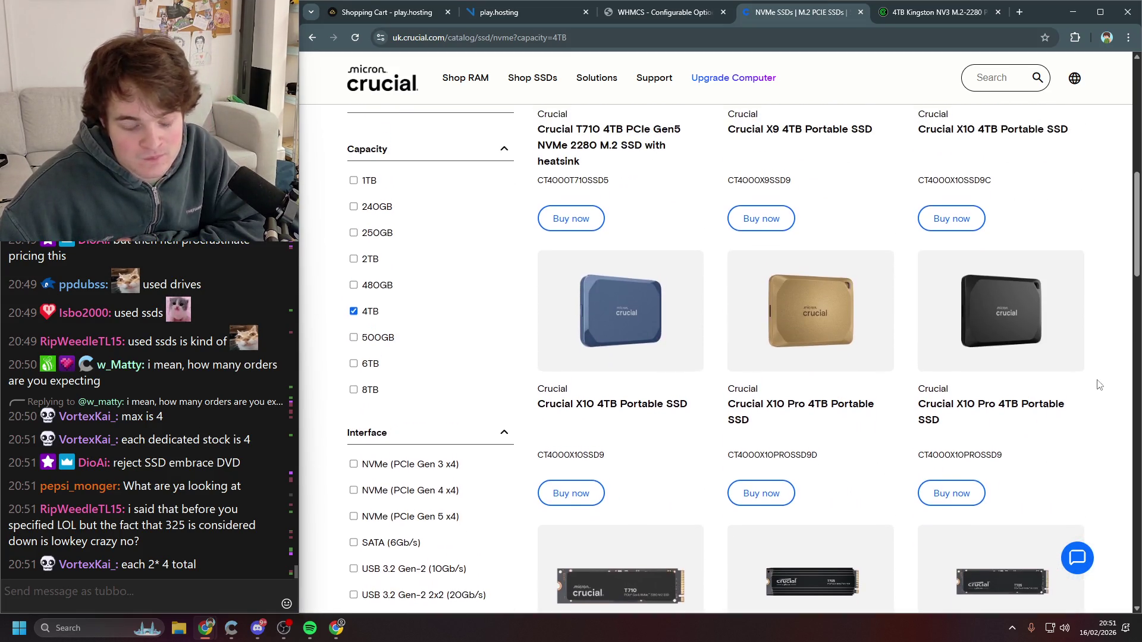
scroll(699, 337, down, 1)
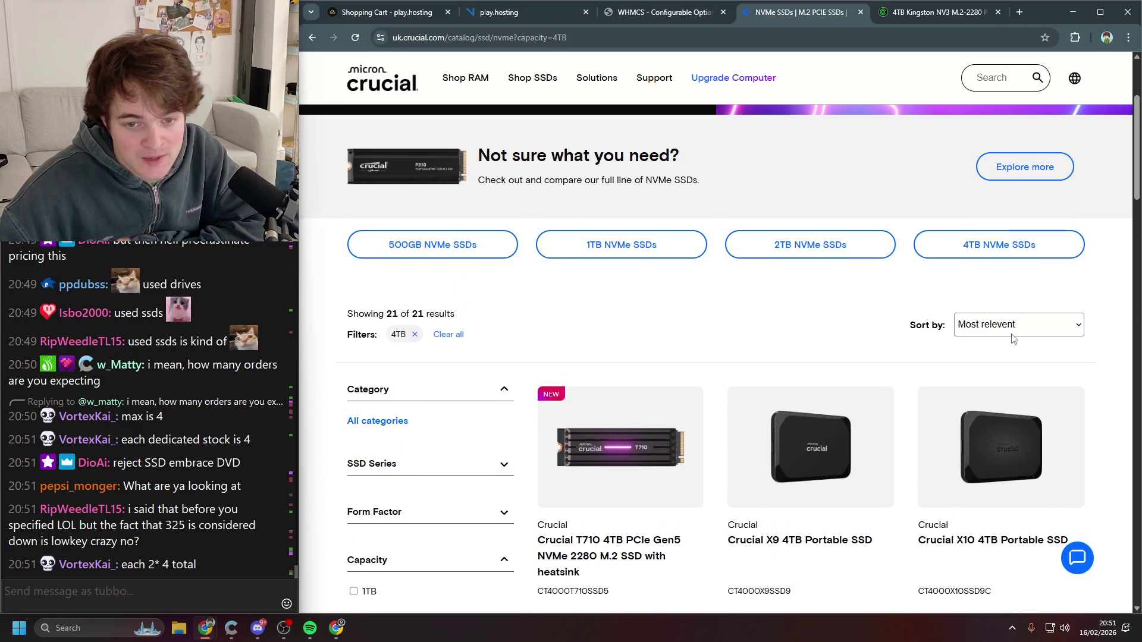
scroll(719, 310, down, 3)
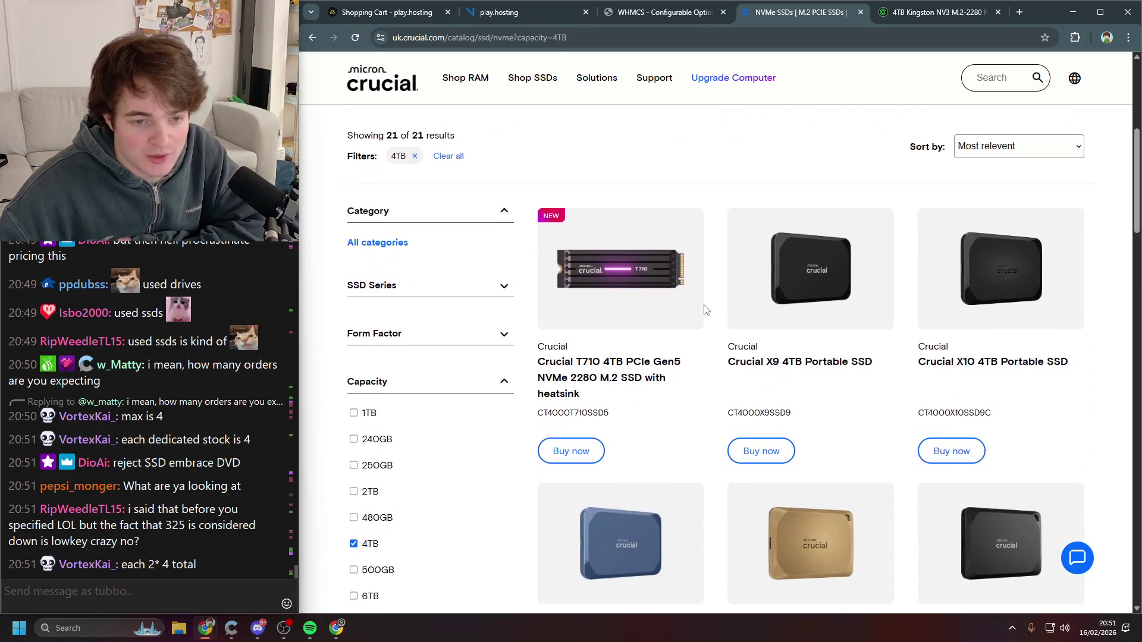
scroll(714, 299, down, 10)
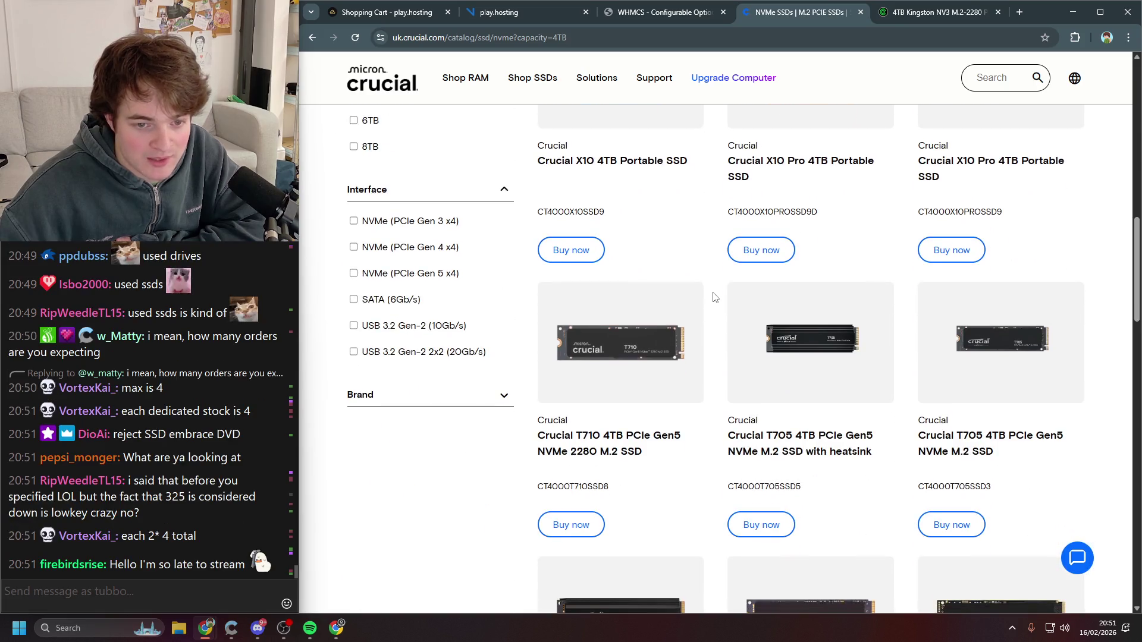
scroll(712, 292, up, 13)
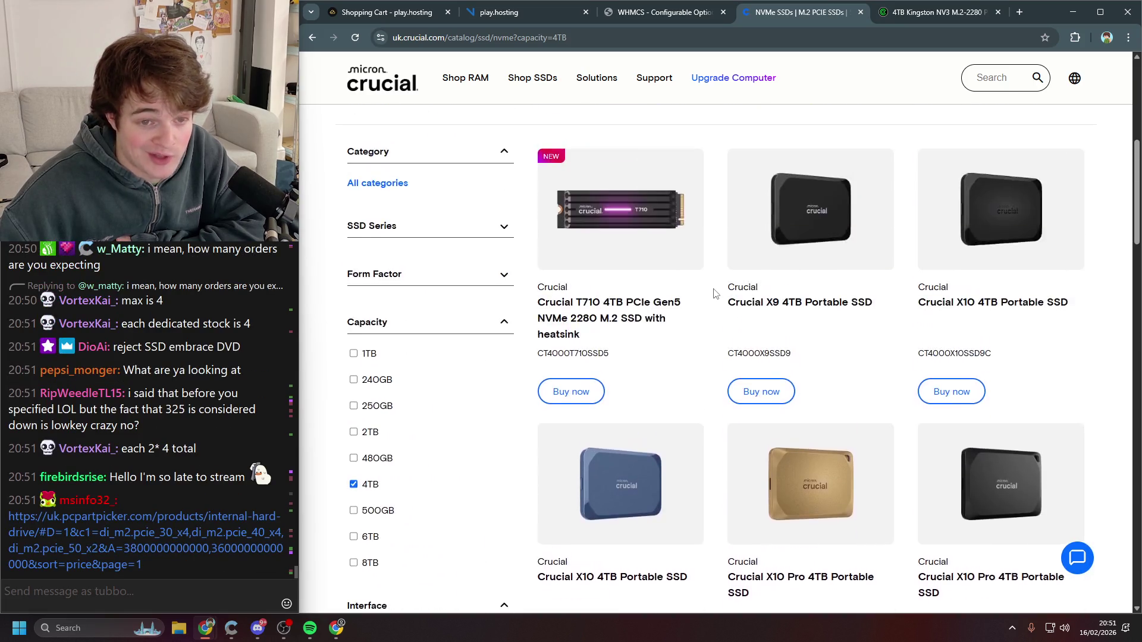
scroll(714, 294, up, 2)
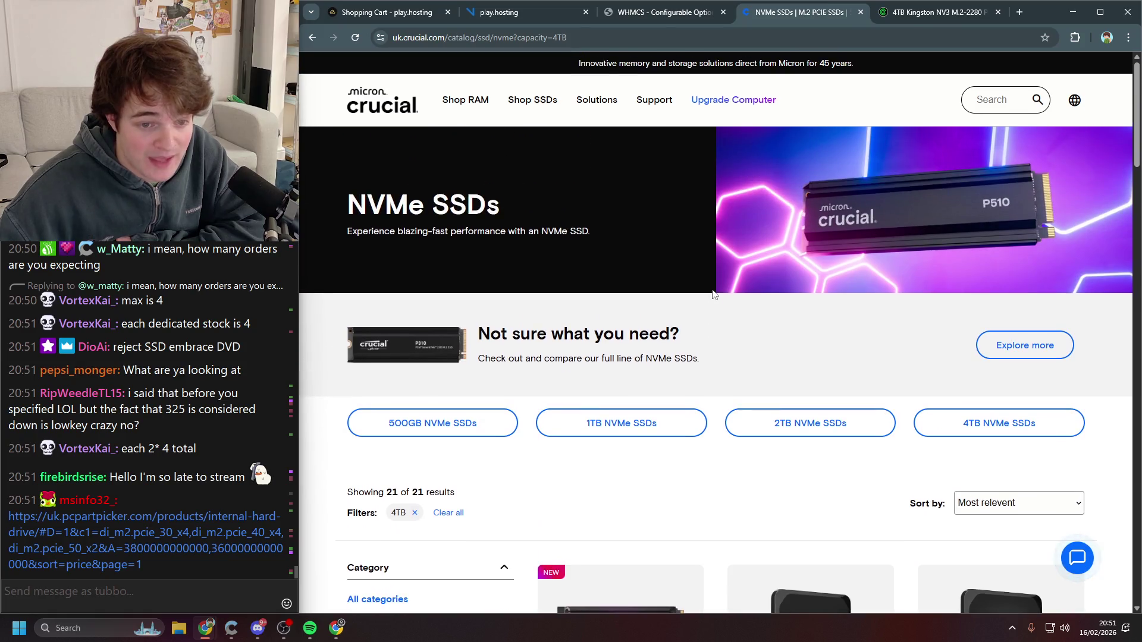
Browse the priced 1TB NVMe SSD grid, then open the shared Amazon link for the Crucial P3 4TB.
click(631, 438)
scroll(714, 459, down, 3)
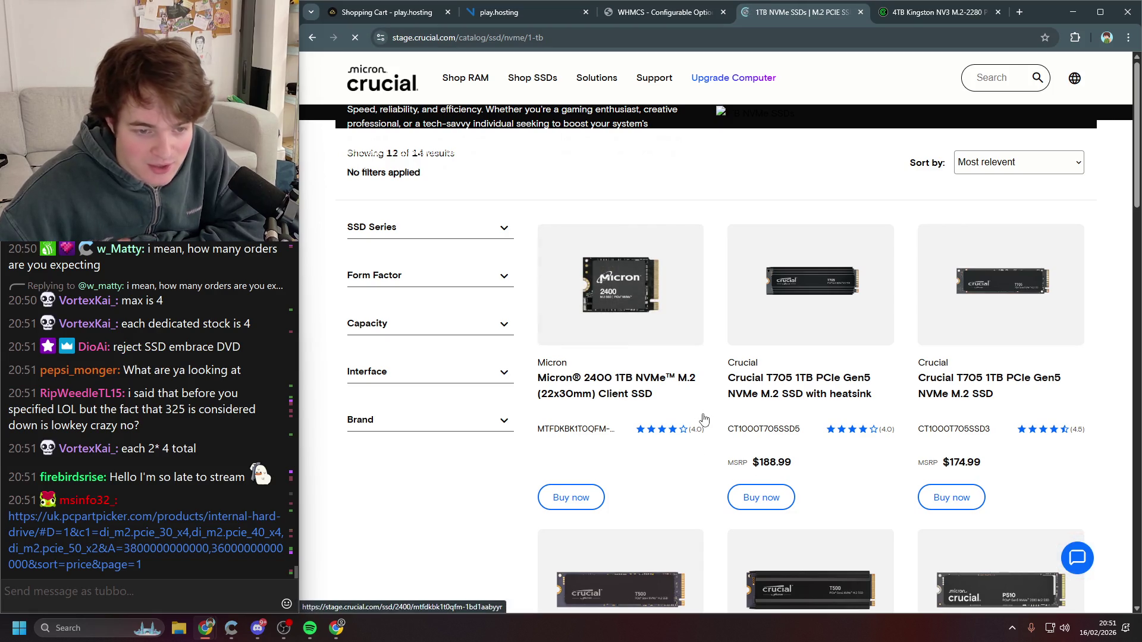
scroll(679, 432, down, 5)
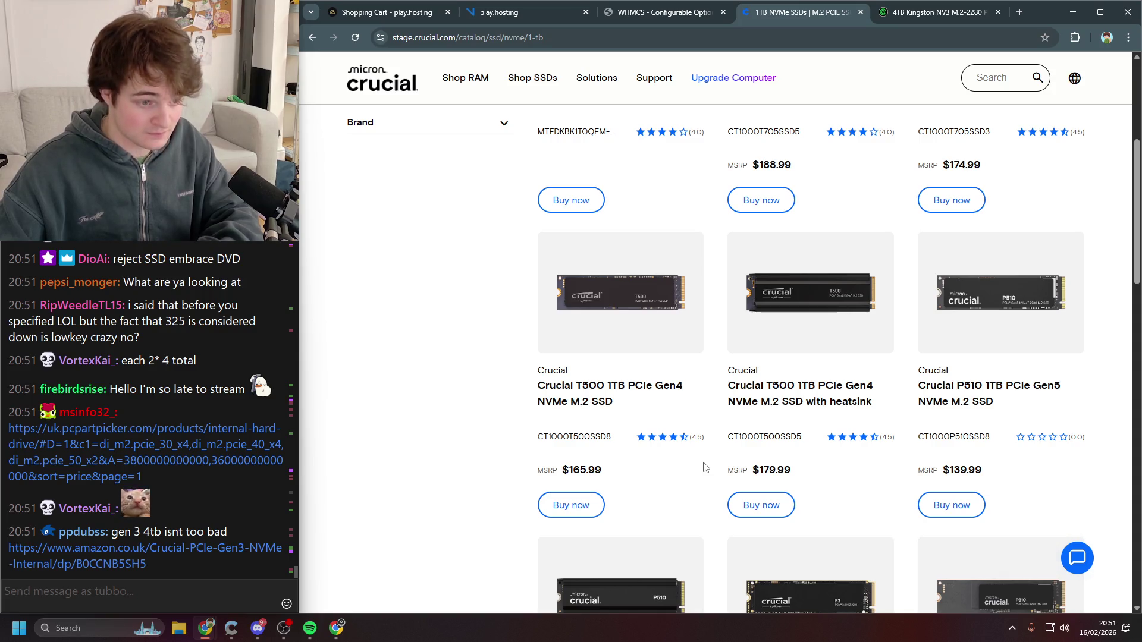
click(119, 513)
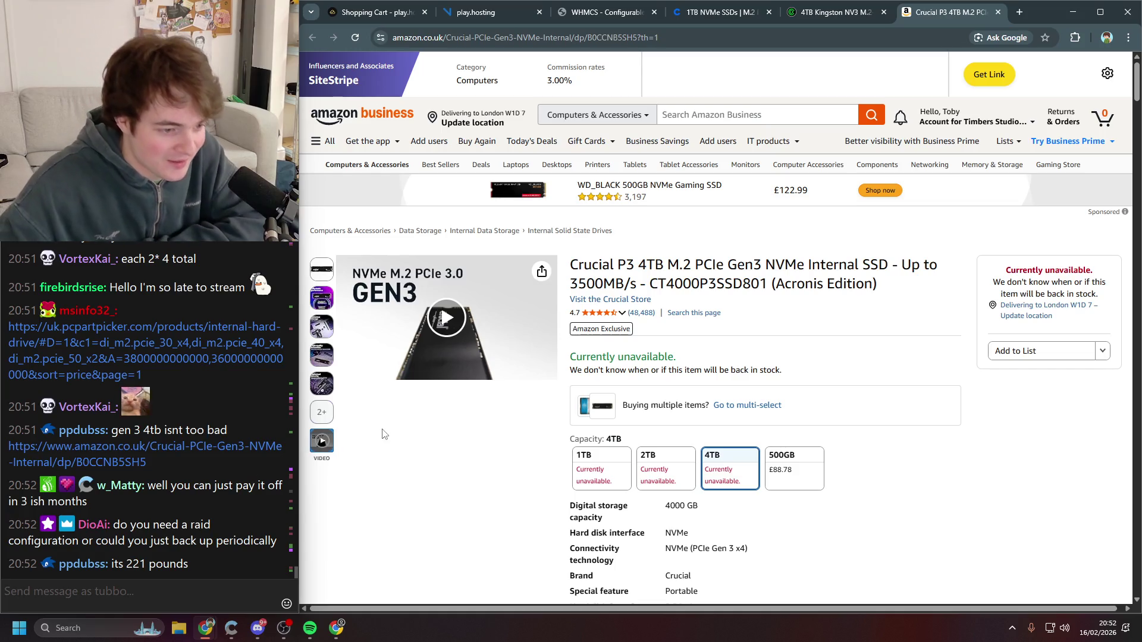
Confirm the Amazon Crucial P3 4TB is unavailable, only 500GB priced at £88.78, then open the Chrome menu.
scroll(376, 486, down, 3)
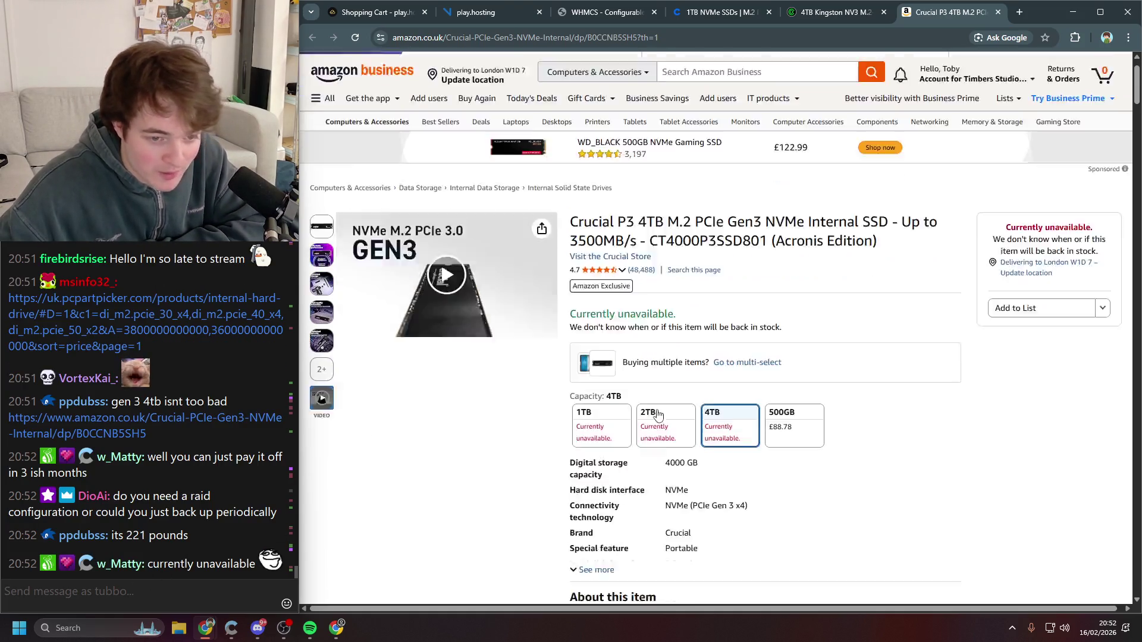
scroll(728, 290, up, 3)
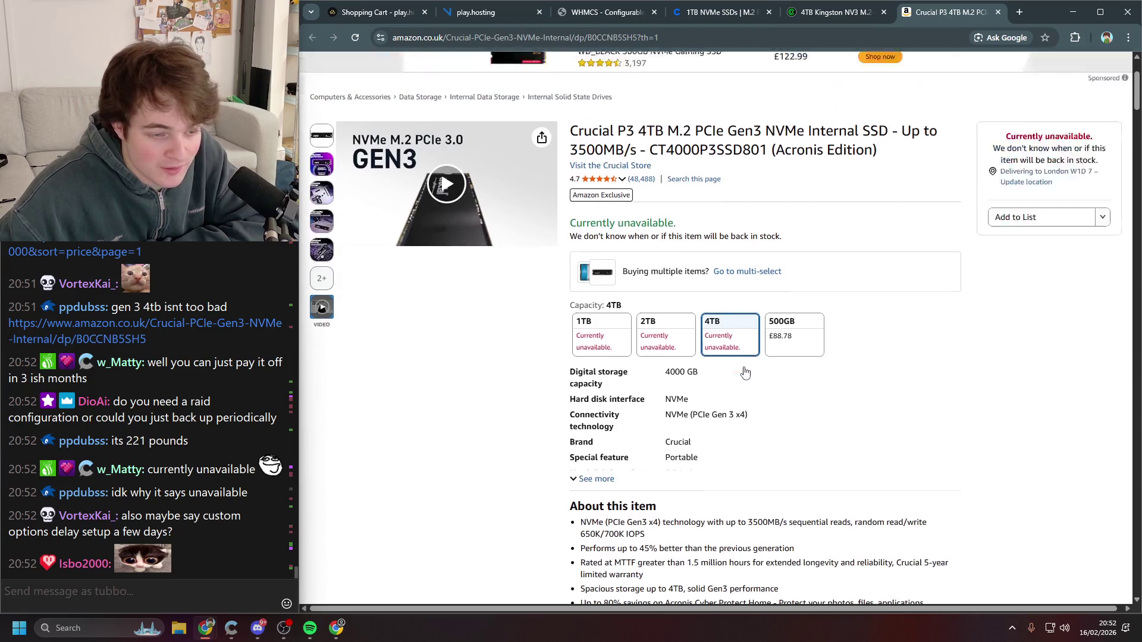
scroll(703, 384, down, 2)
scroll(703, 392, up, 2)
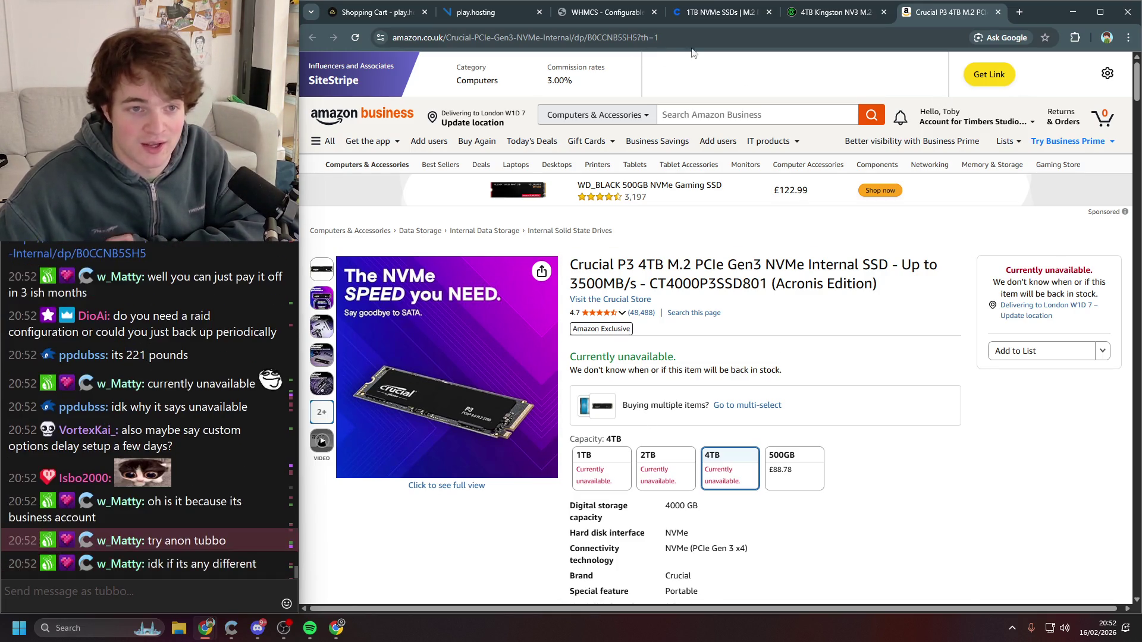
click(1131, 36)
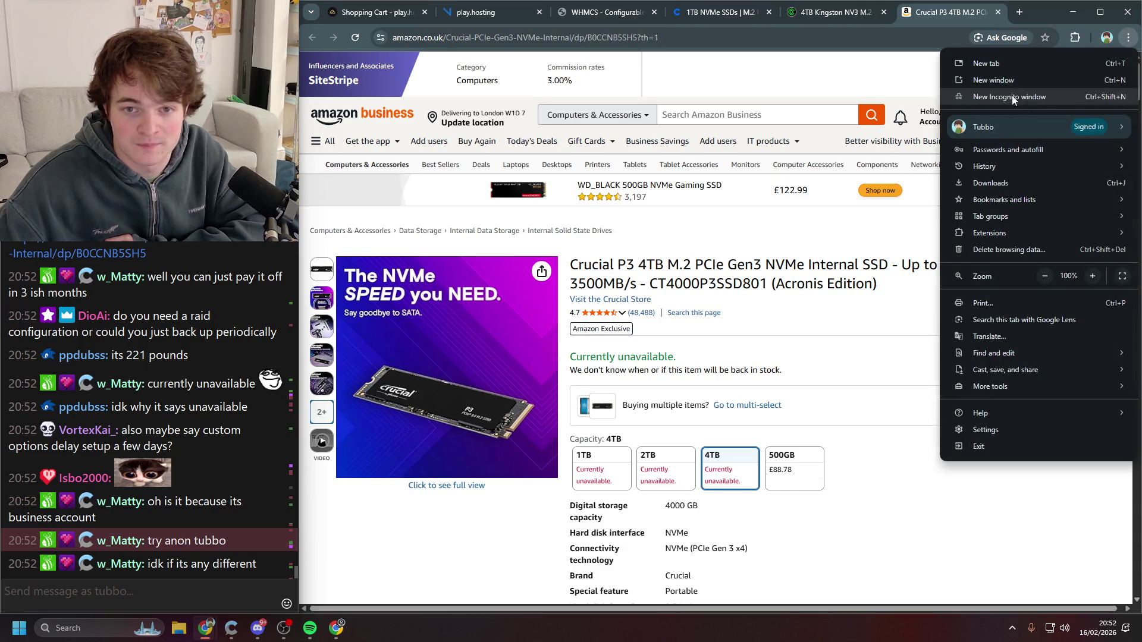
Load the chat's Amazon Crucial P3 link in a new incognito window.
click(1051, 94)
mouse_move(154, 253)
mouse_down()
mouse_move(29, 262)
mouse_move(59, 237)
mouse_up()
key(ctrl+c)
click(487, 49)
key(ctrl+v)
key(Return)
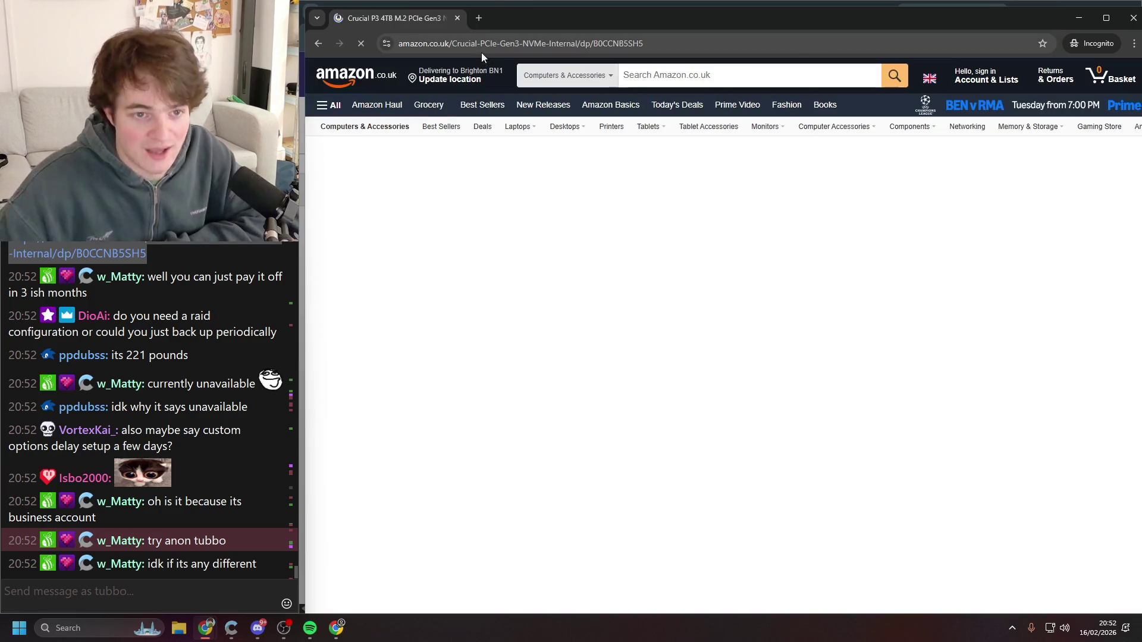
Accept cookies, confirm the P3 4TB is still unavailable, copy the Kioxia LC9 name, and close the window.
scroll(713, 301, down, 1)
scroll(713, 300, down, 2)
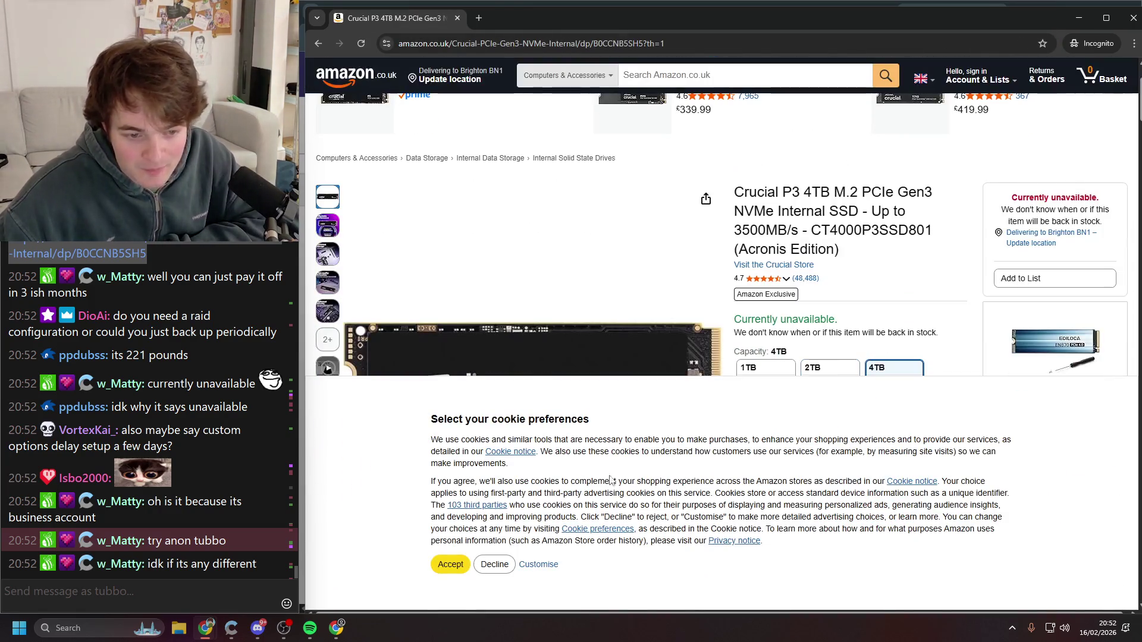
click(450, 564)
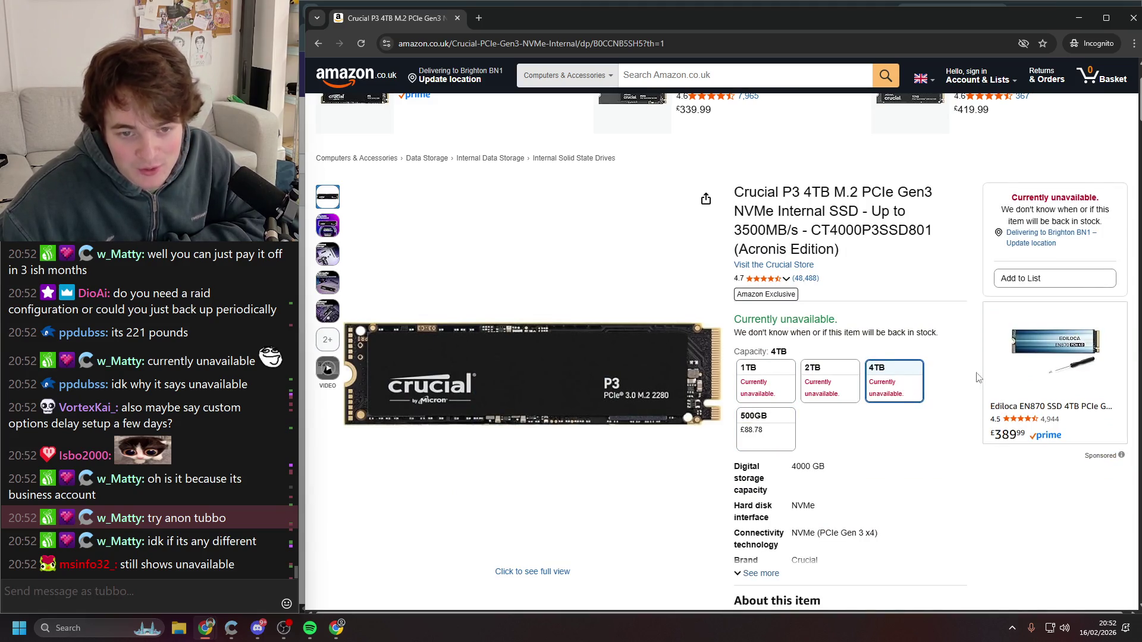
scroll(829, 397, up, 3)
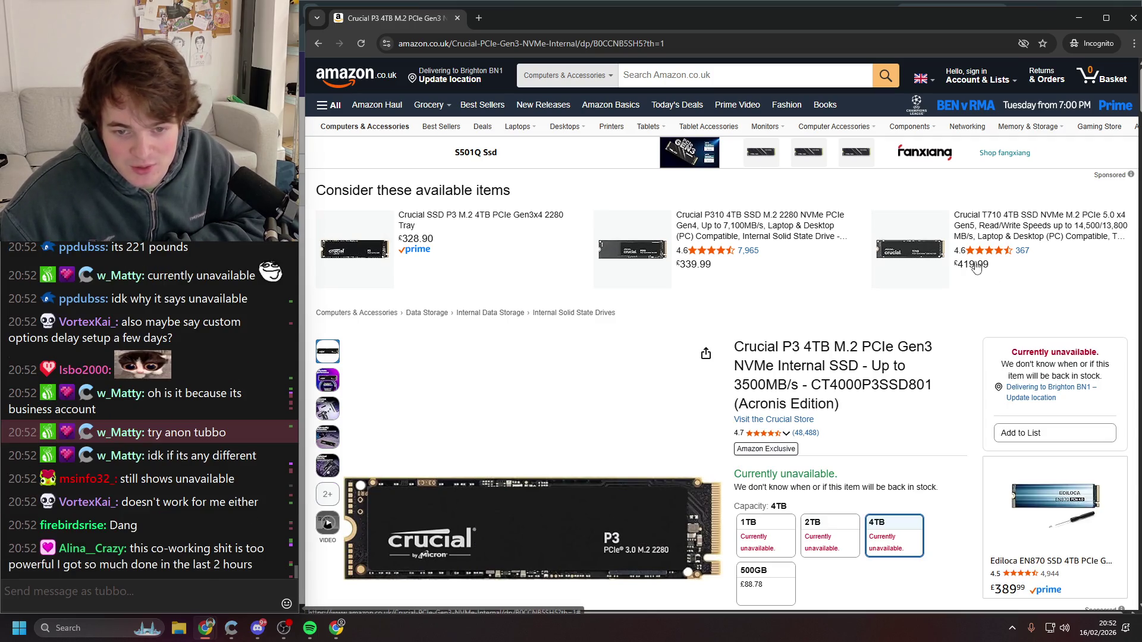
scroll(860, 464, down, 2)
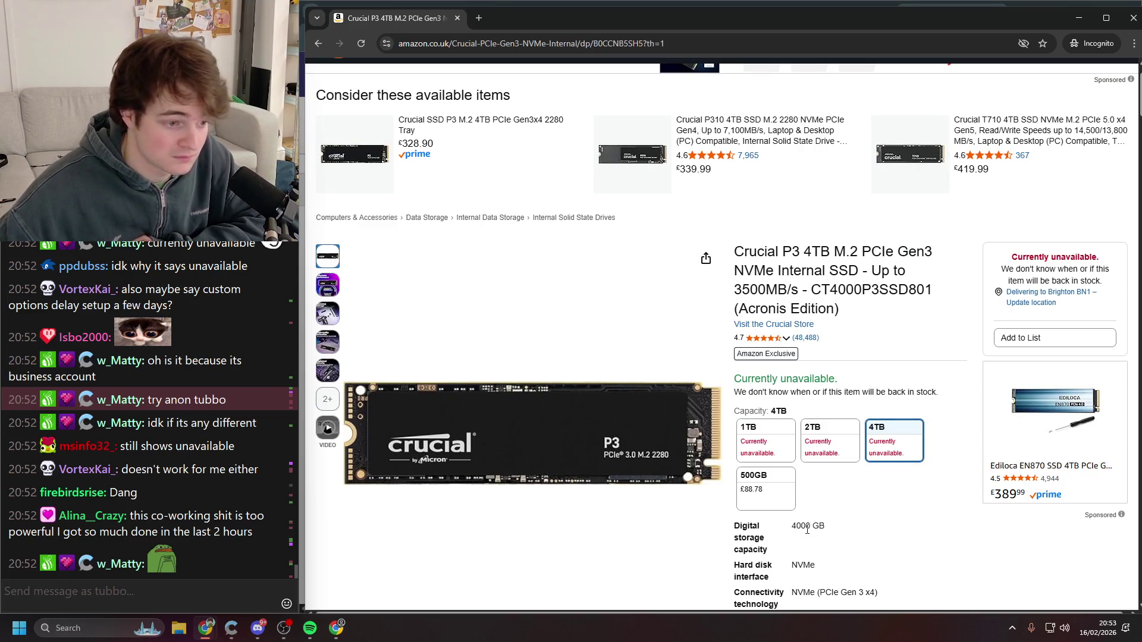
scroll(797, 422, down, 5)
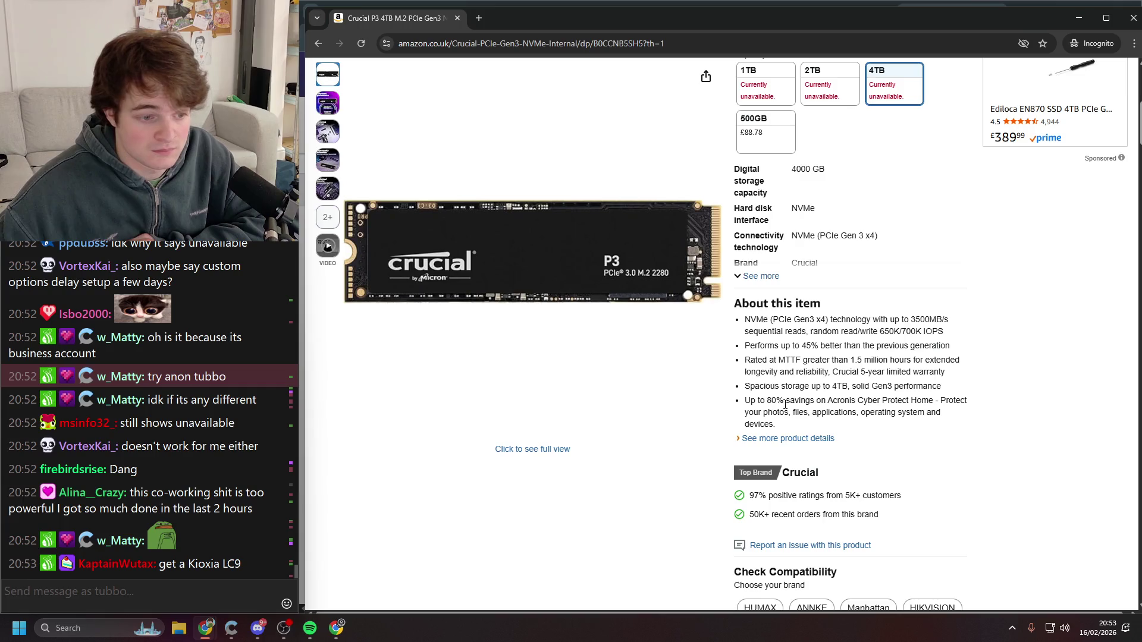
scroll(786, 405, up, 5)
drag(241, 541, 188, 549)
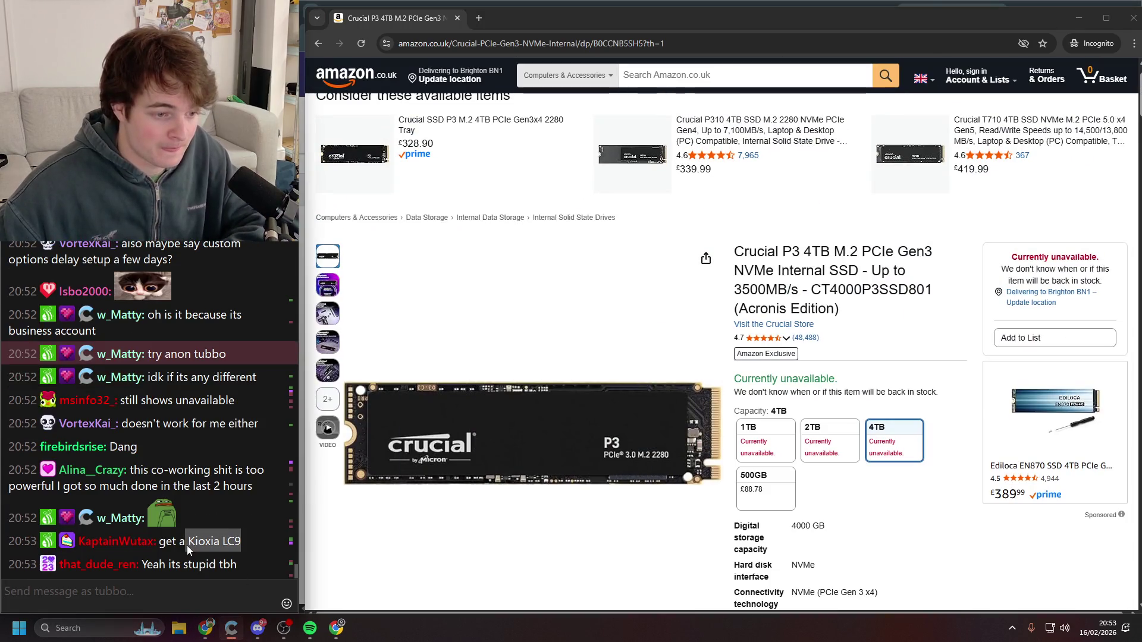
click(1135, 19)
Search Google for Kioxia LC9 in a new tab and scan the results.
click(1019, 12)
key(ctrl+v)
key(Return)
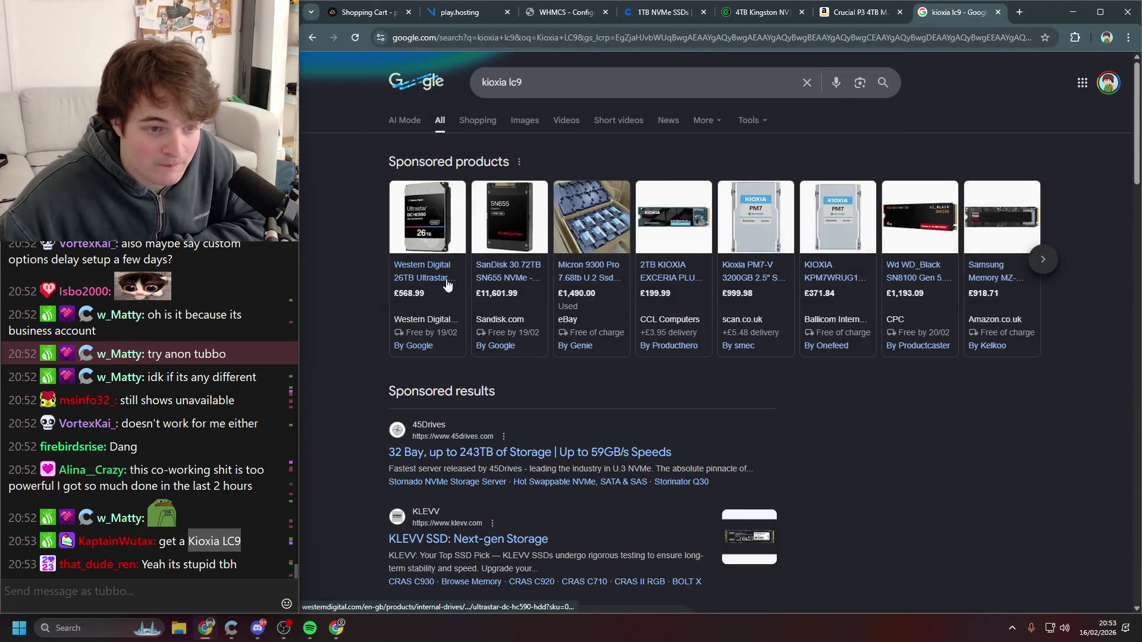
mouse_move(612, 296)
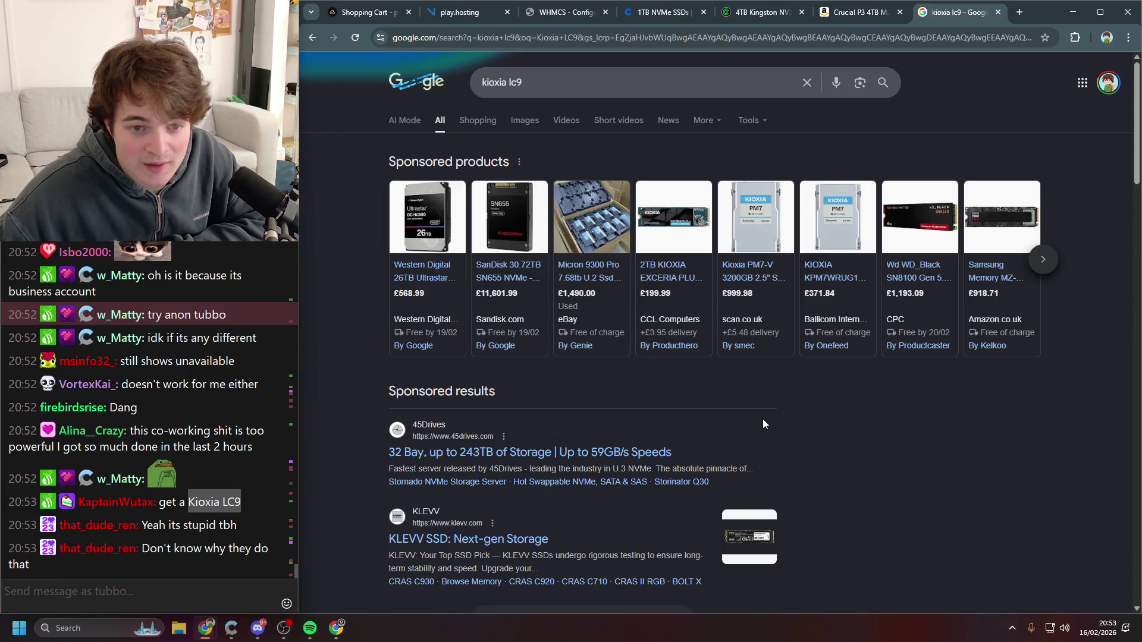
mouse_move(759, 299)
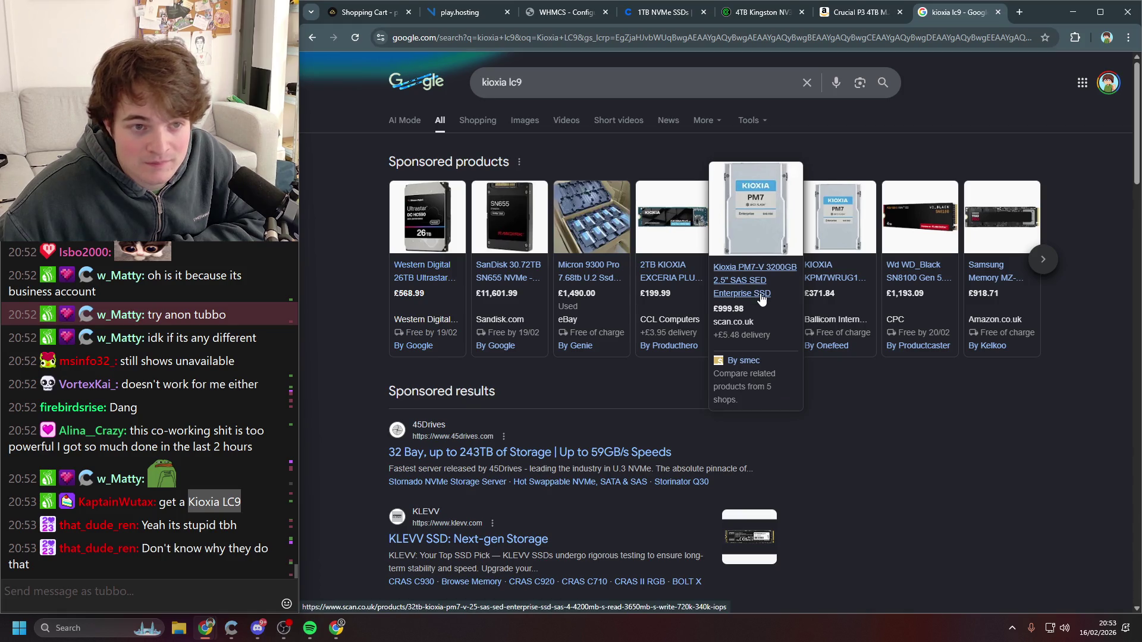
mouse_move(843, 303)
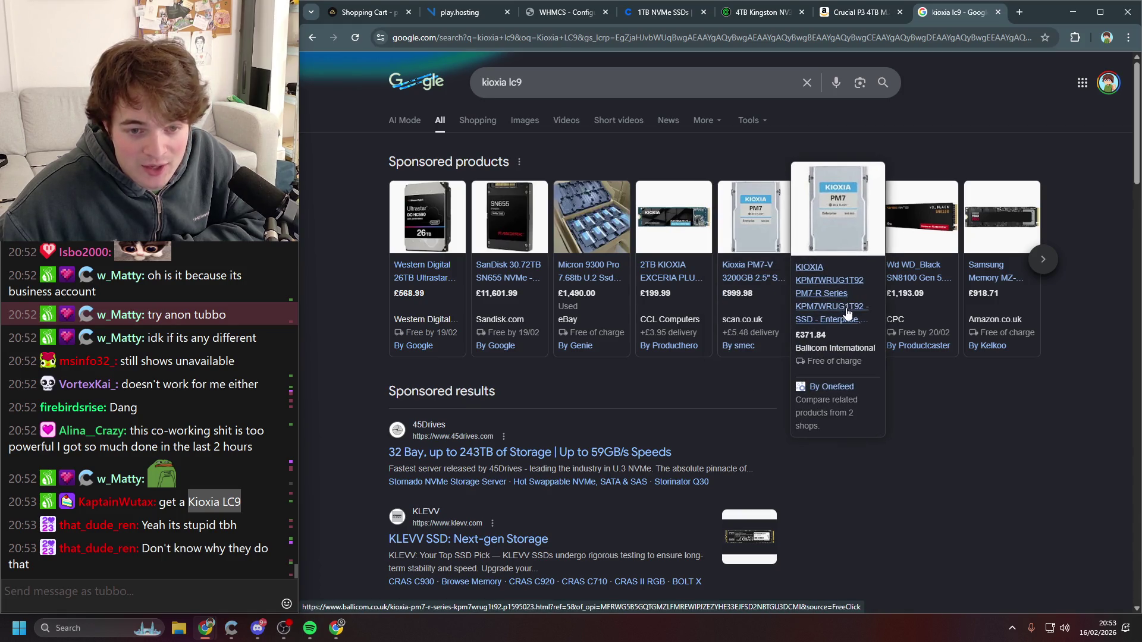
mouse_move(778, 283)
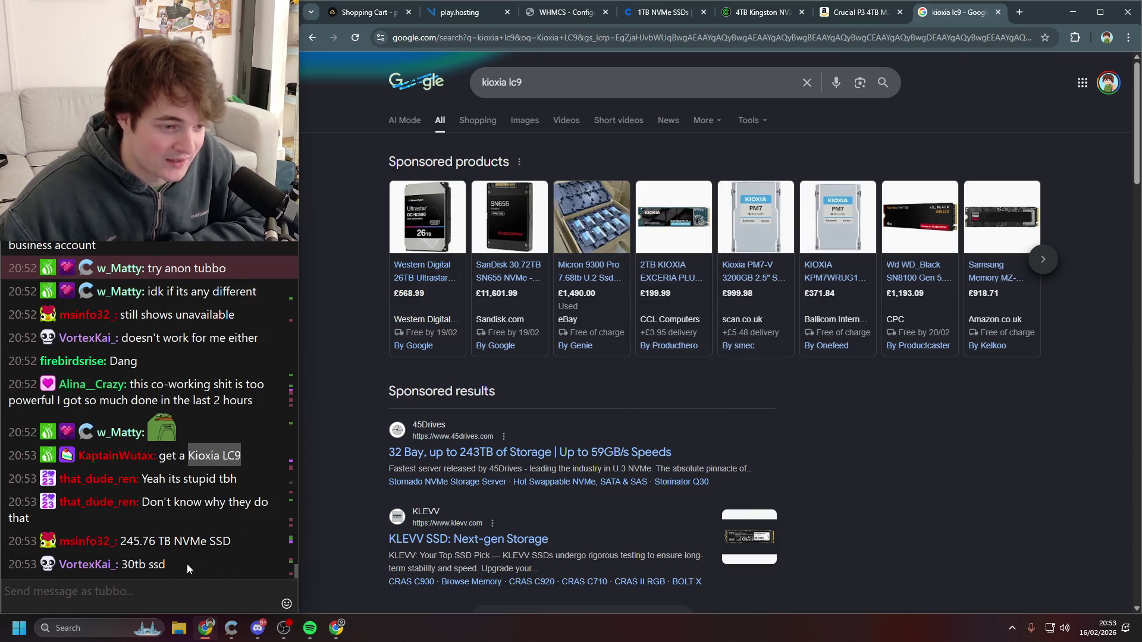
scroll(613, 407, down, 7)
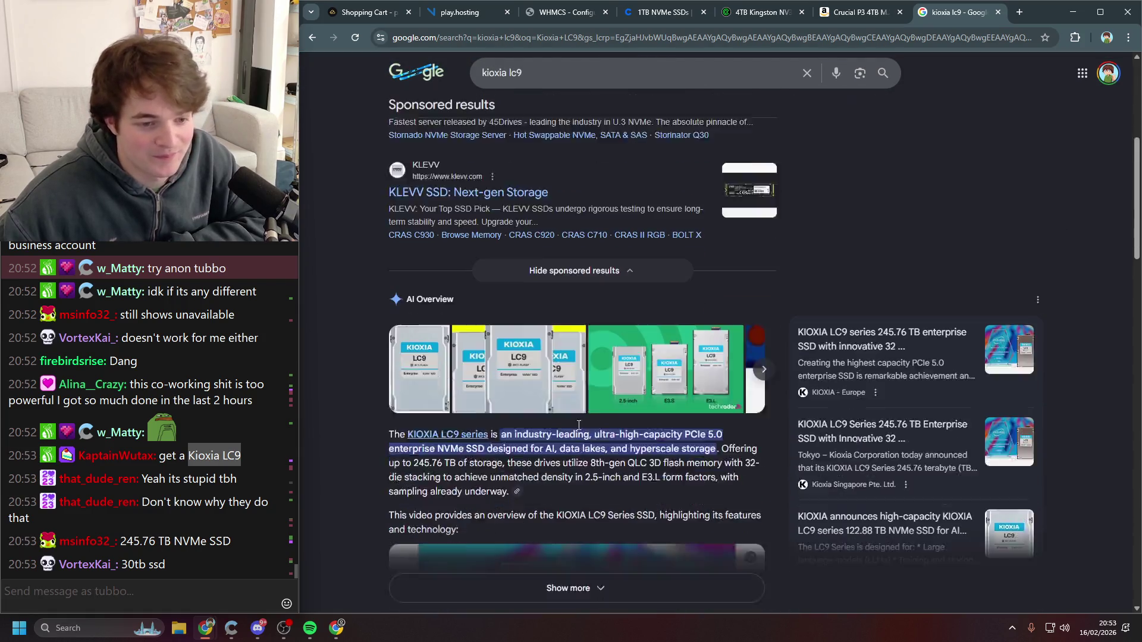
scroll(586, 408, down, 4)
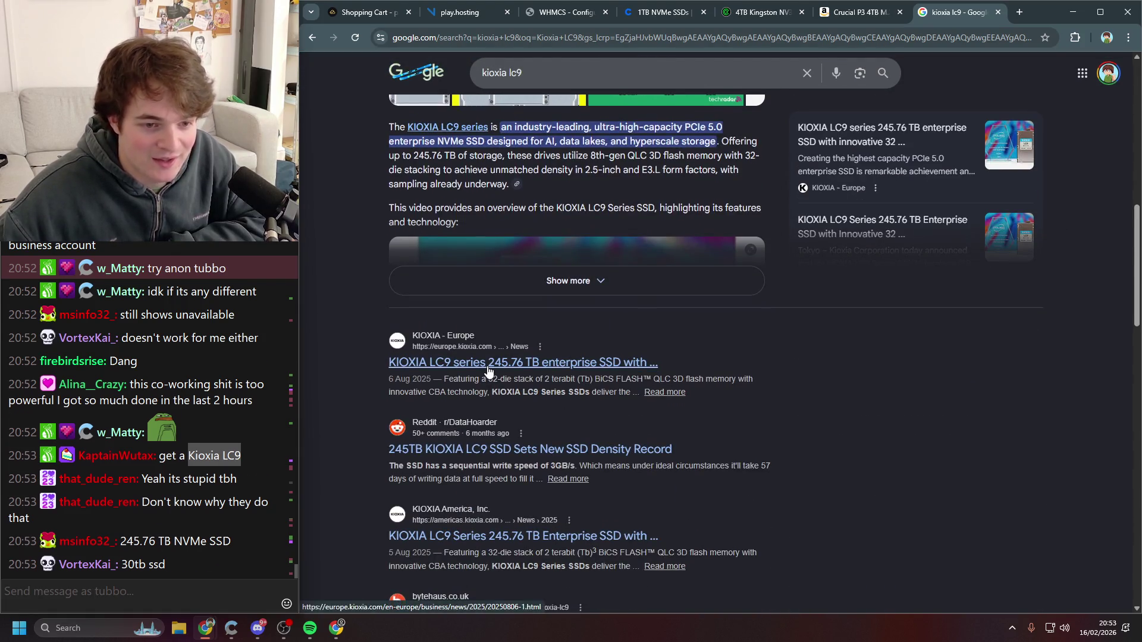
Open KIOXIA Europe's LC9 news article, accept all cookies, and find the 245.76 TB capacity.
click(512, 361)
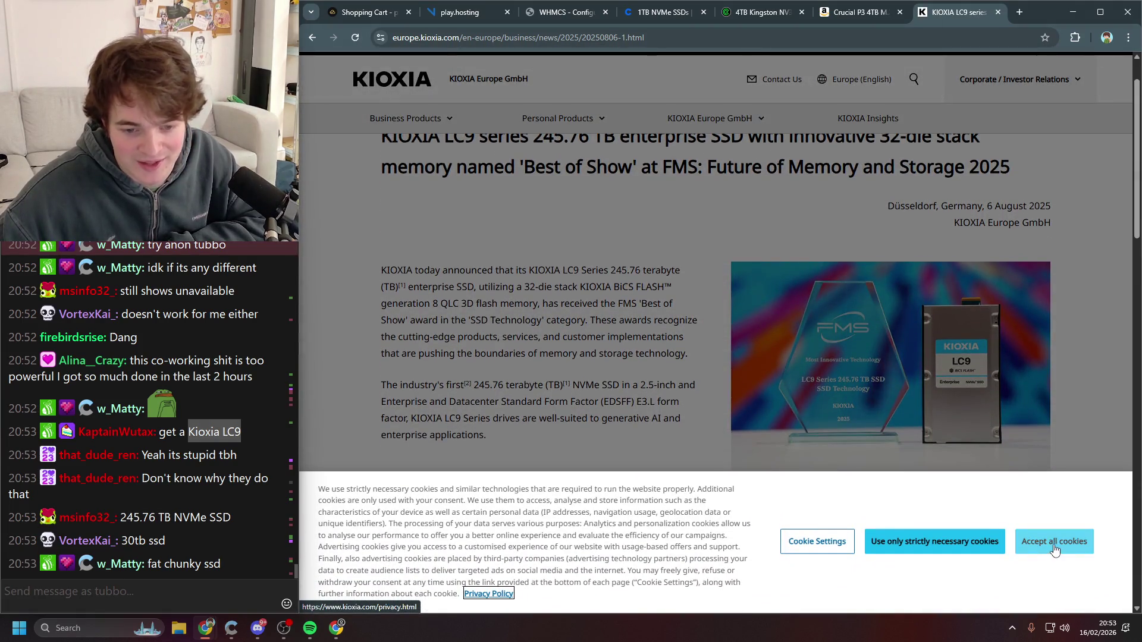
click(1054, 563)
scroll(709, 357, down, 6)
scroll(709, 358, down, 15)
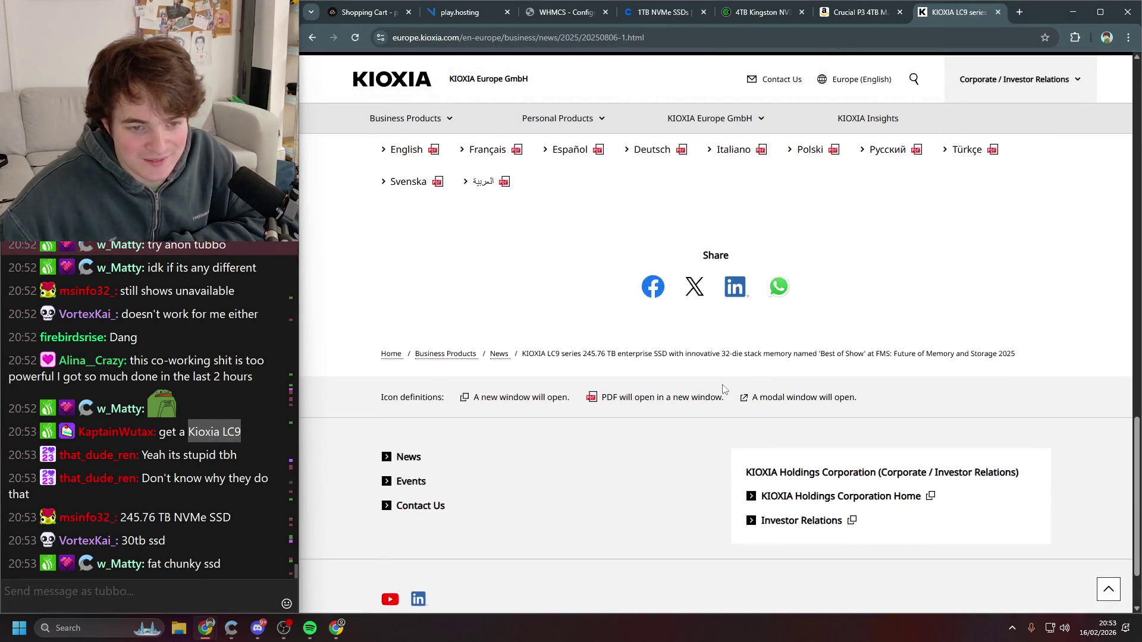
scroll(731, 381, up, 8)
scroll(735, 373, up, 10)
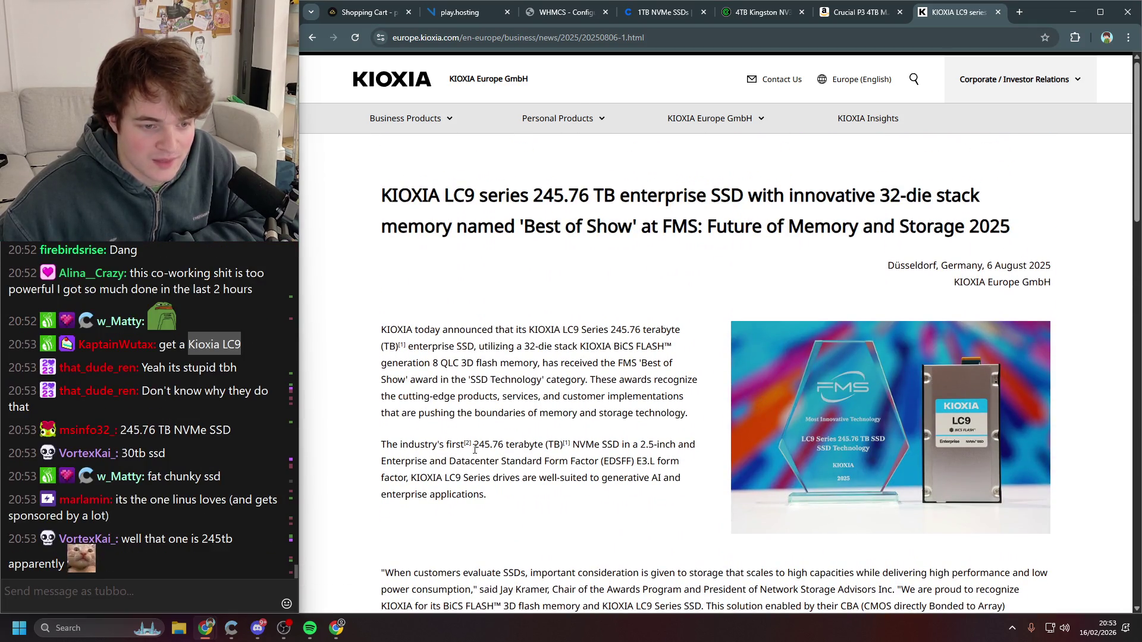
drag(474, 449, 512, 449)
click(512, 449)
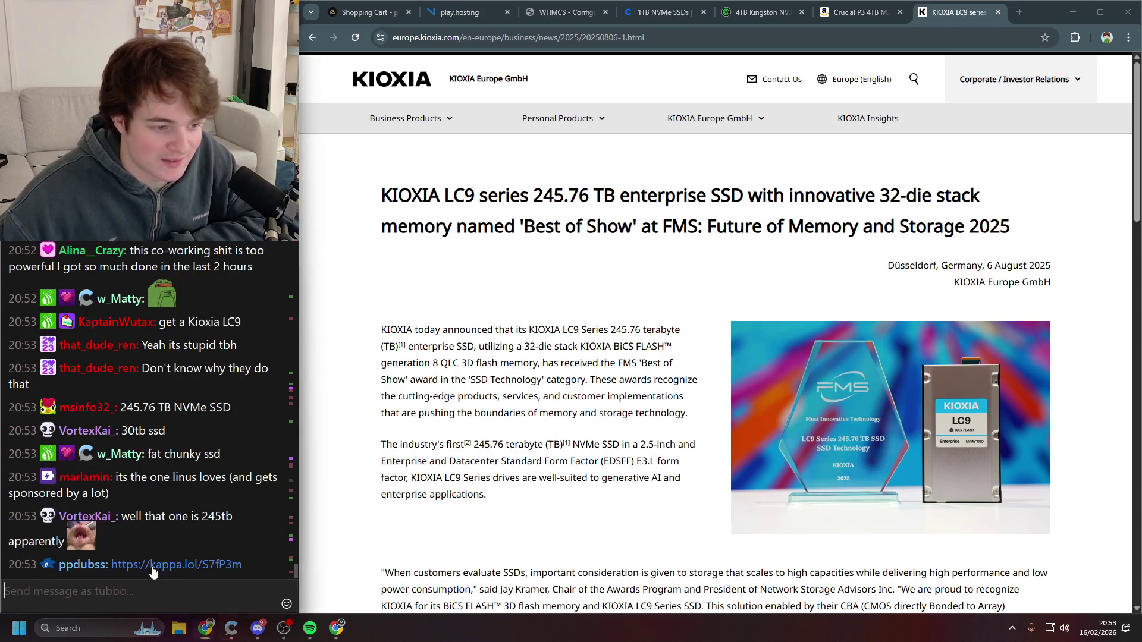
click(176, 564)
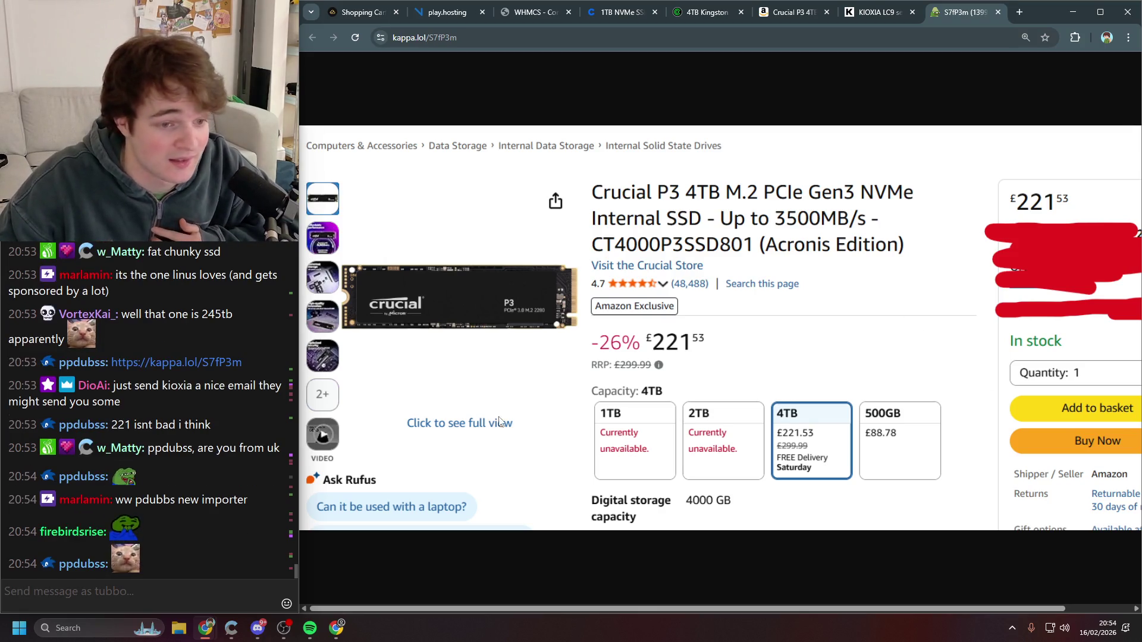
Close the kappa.lol screenshot of the Crucial P3 4TB listed at £221.53.
click(998, 12)
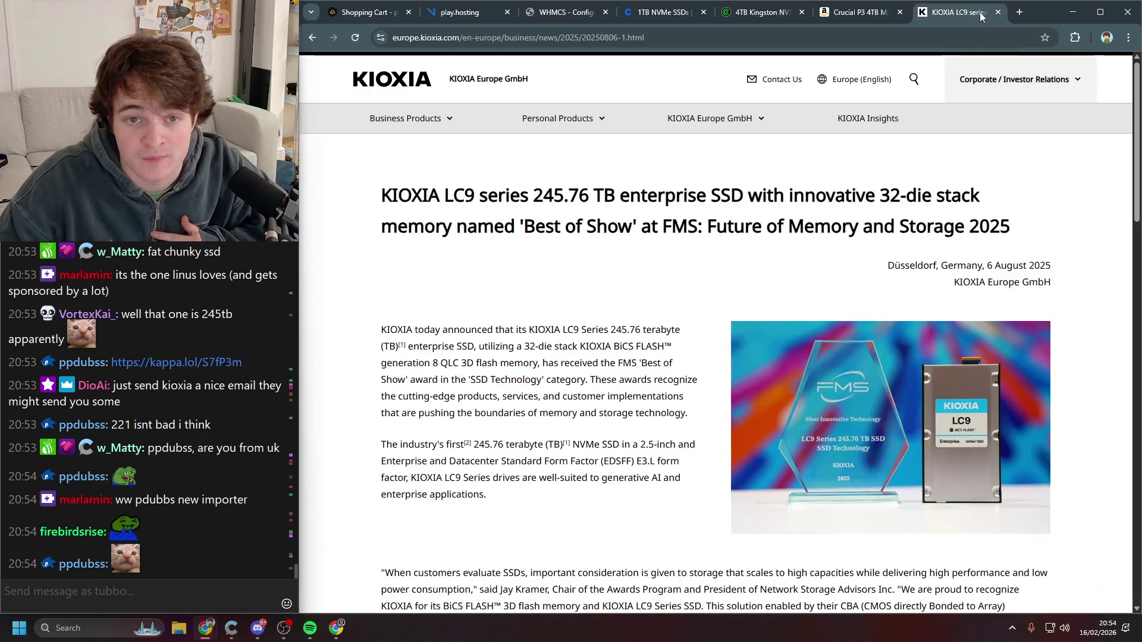
Close the KIOXIA, Crucial and Kingston drive tabs, save the Additional Storage group, and close the admin tab.
click(997, 12)
click(997, 12)
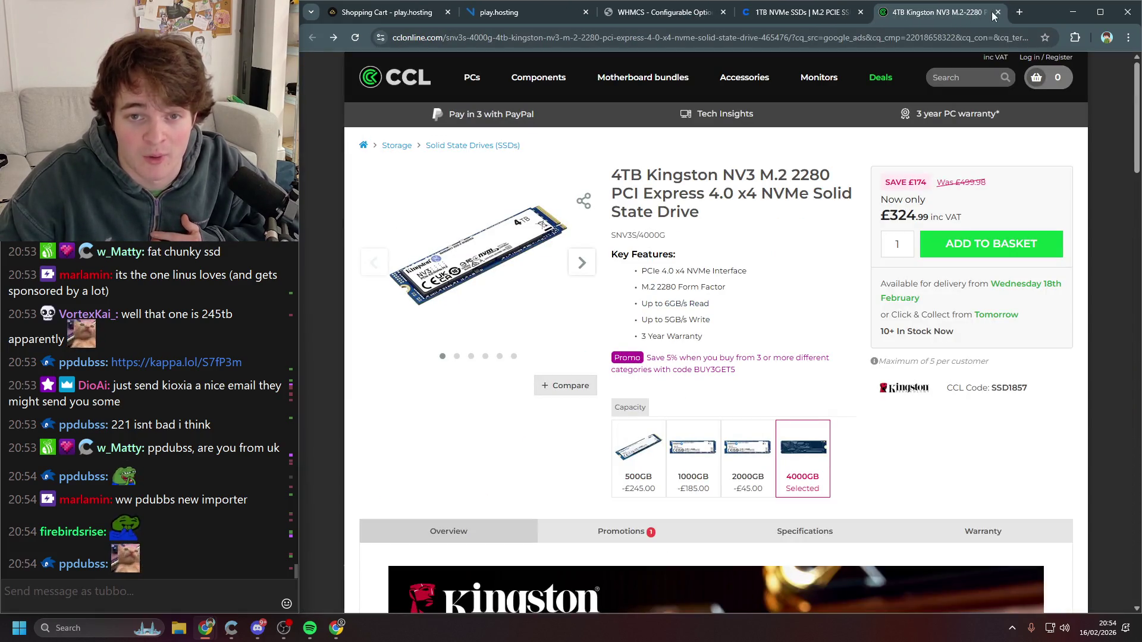
click(997, 12)
click(861, 12)
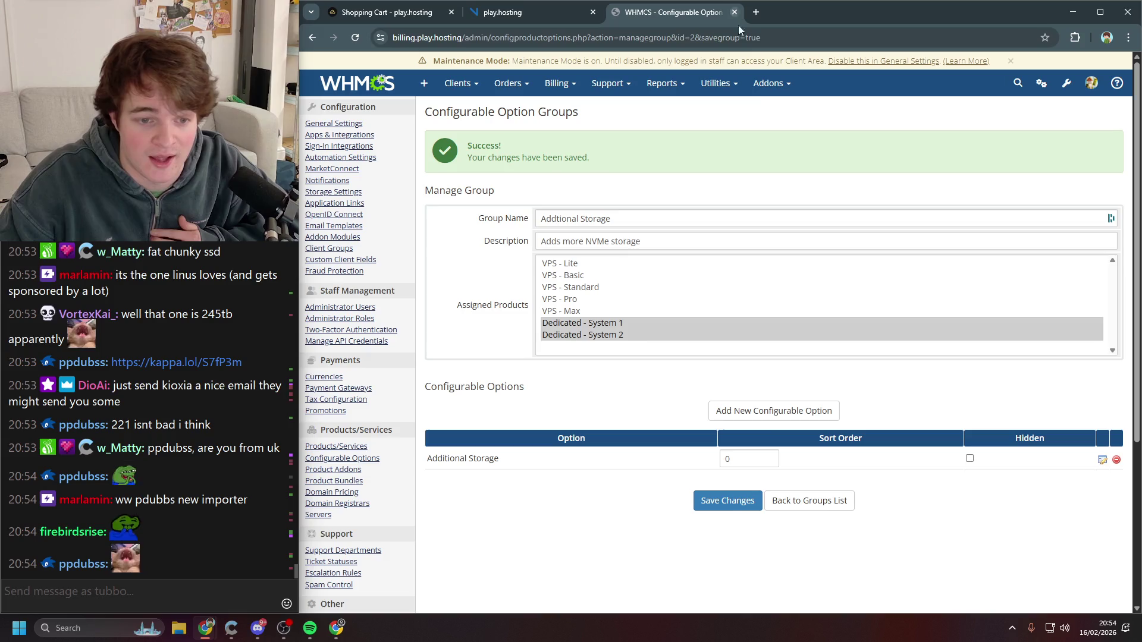
click(727, 500)
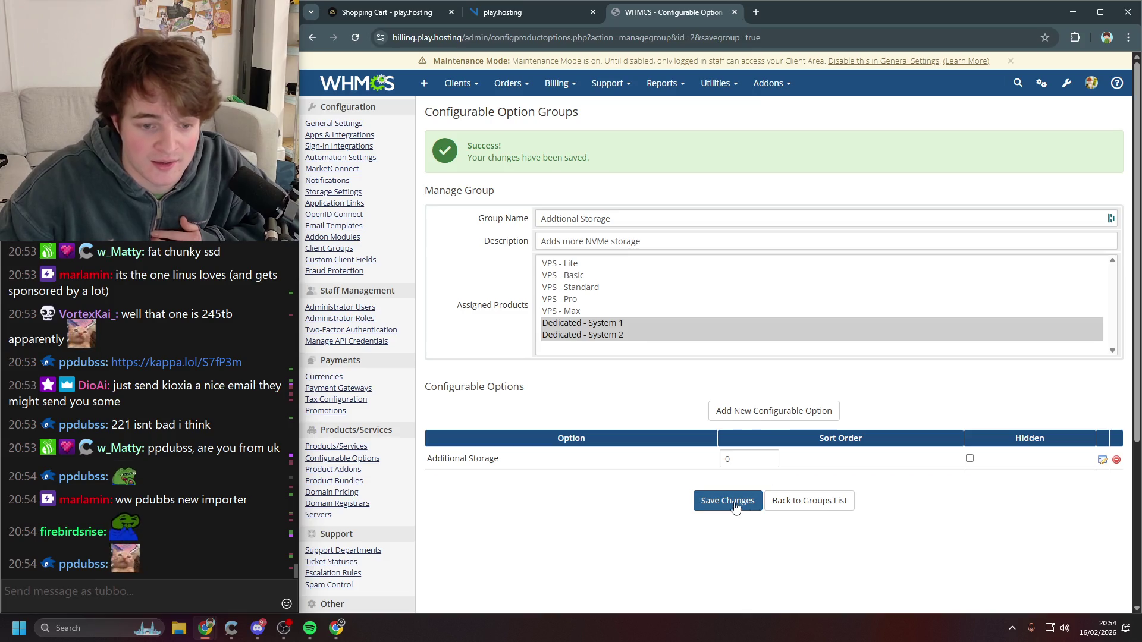
click(734, 11)
In the cart, try the 4TB NVMe £50.00 tier, revert to the included 1TB, then return to Dedicated.
click(375, 13)
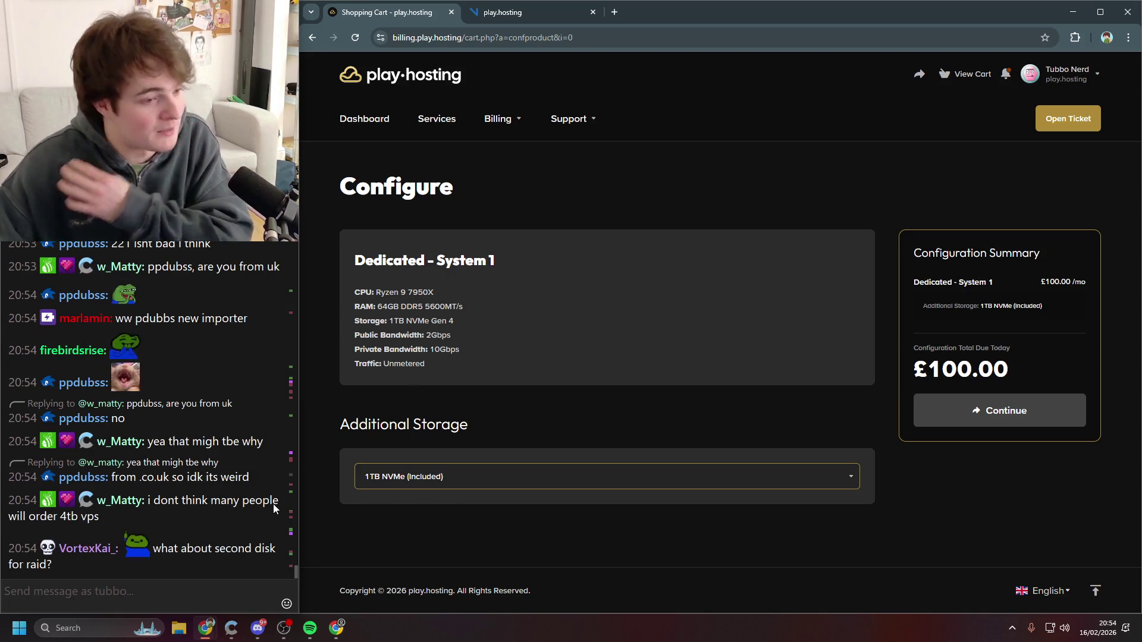
click(498, 486)
click(459, 531)
click(464, 481)
click(452, 501)
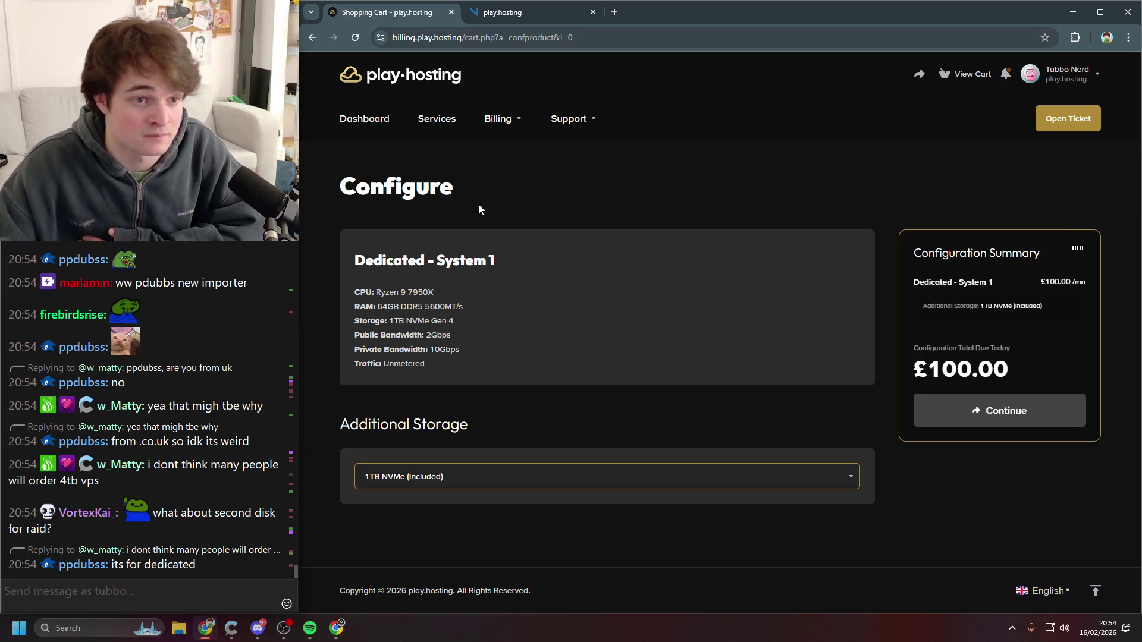
click(430, 130)
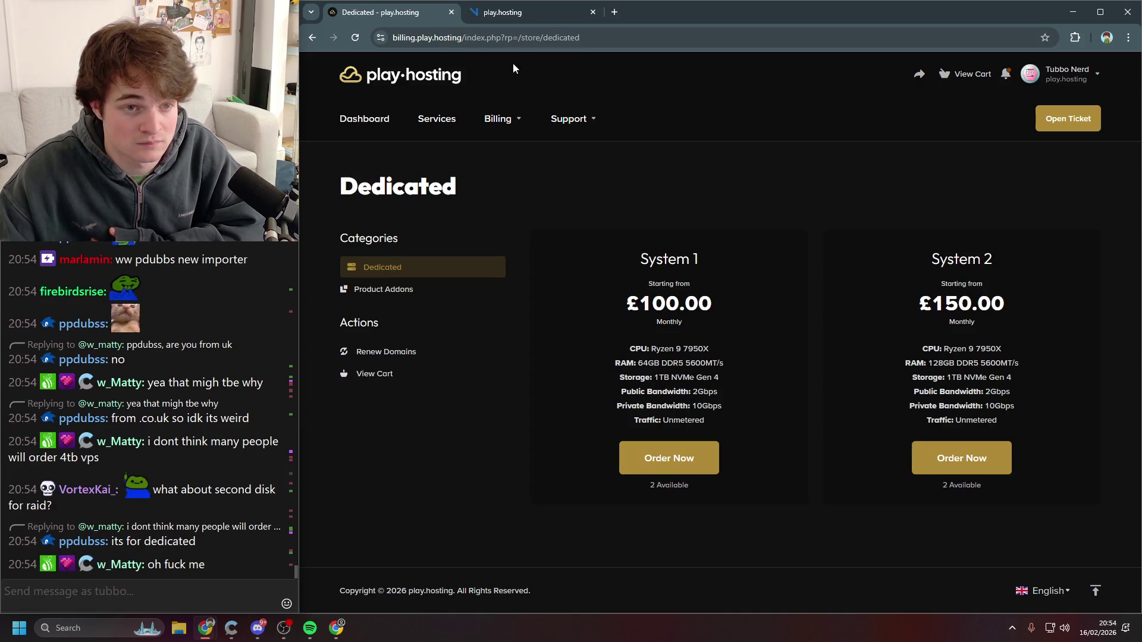
Change the store address from /store/dedicated to /store/vps and browse the Lite through Max plans.
click(589, 35)
text(vps)
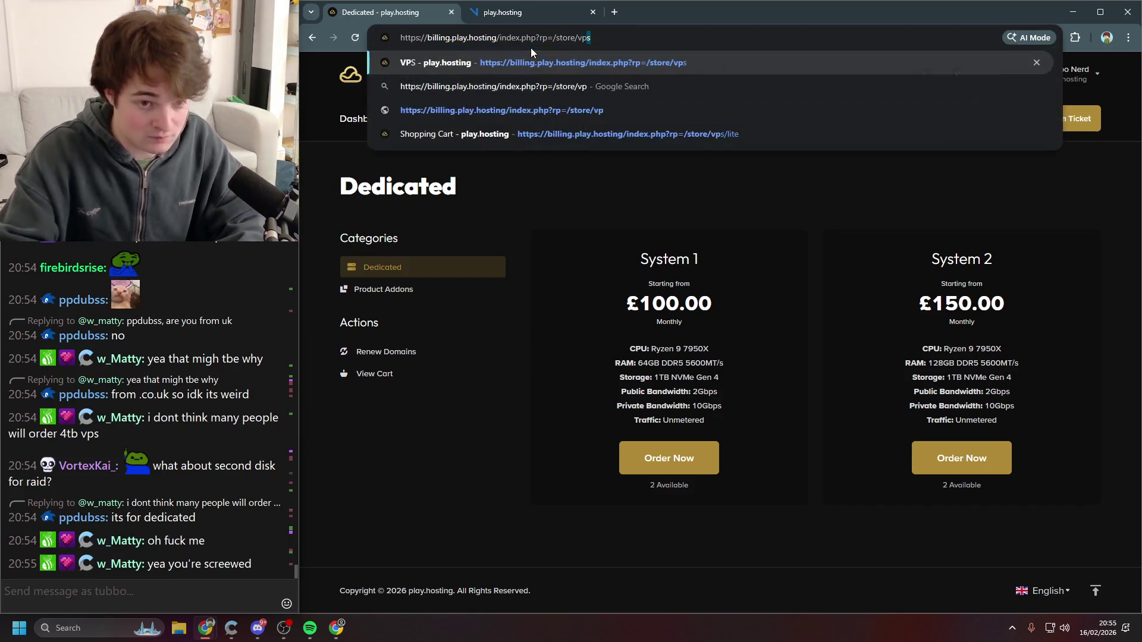
key(Return)
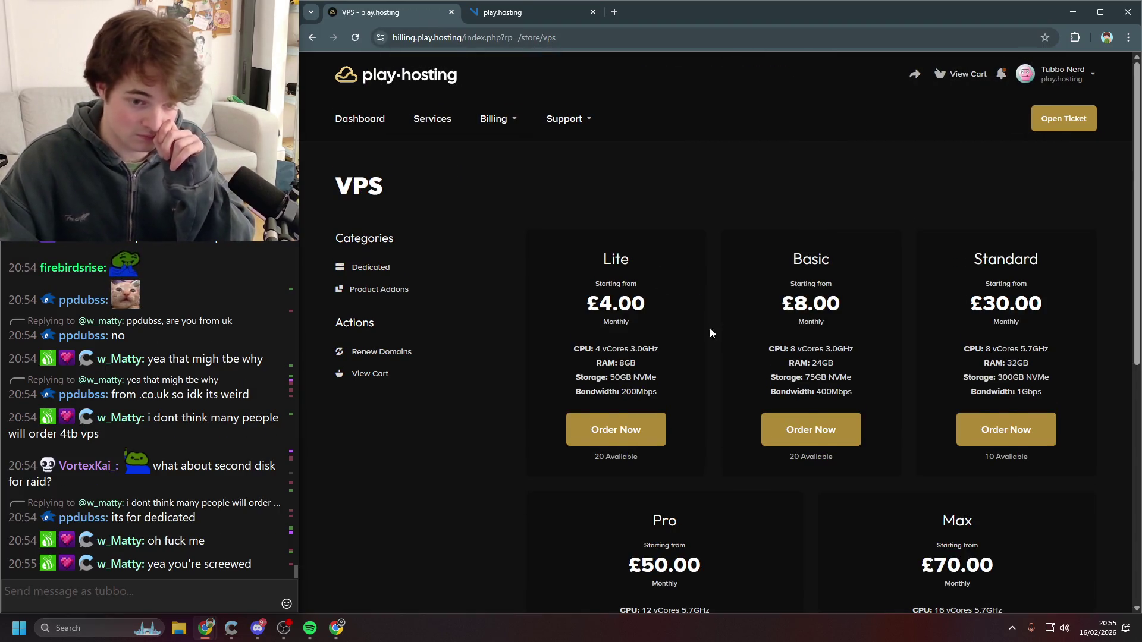
scroll(784, 371, down, 7)
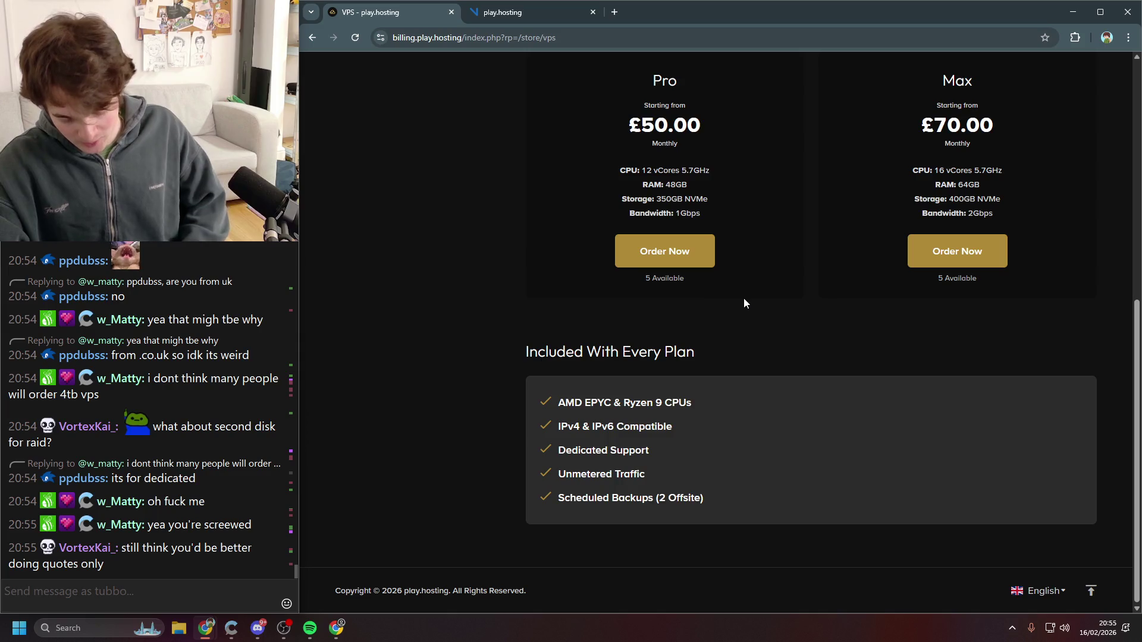
scroll(754, 323, up, 5)
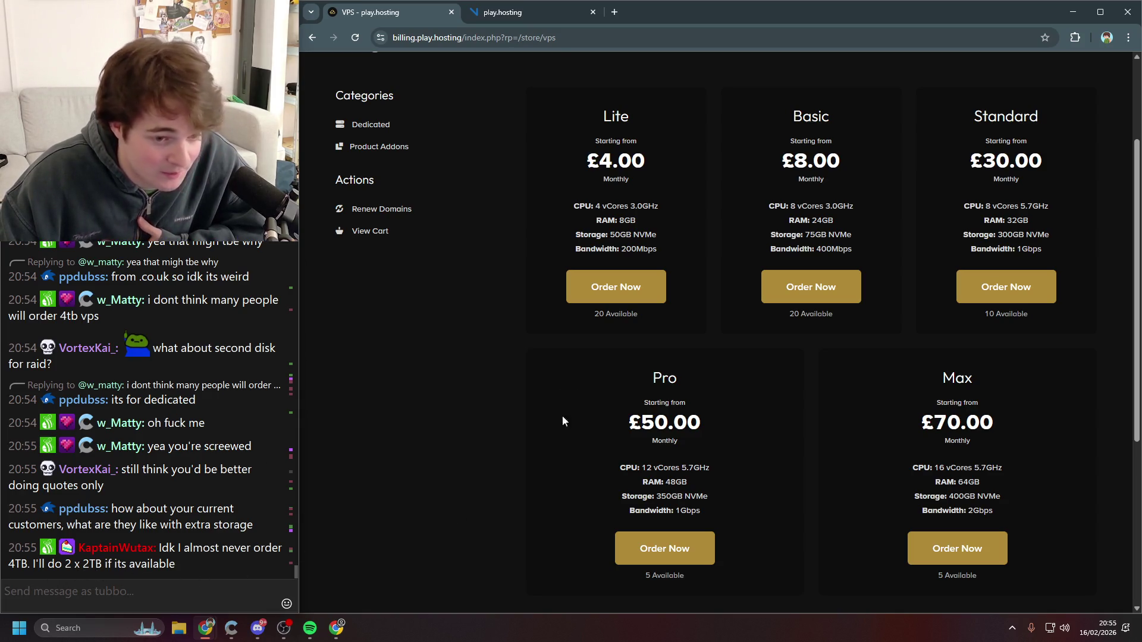
scroll(563, 421, down, 5)
scroll(513, 364, up, 5)
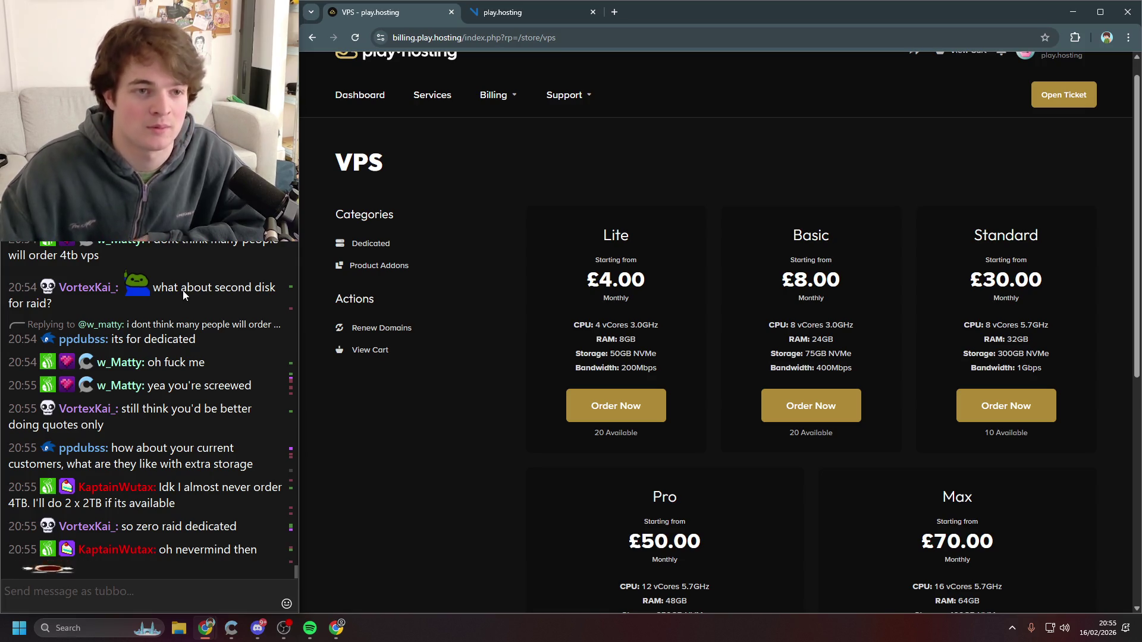
click(614, 12)
Search Google for 'gen 3 nvme 2tb' and open the WD Blue SN5000 2TB listing on Scan.
text(gen 3 nvme 2tb)
key(Return)
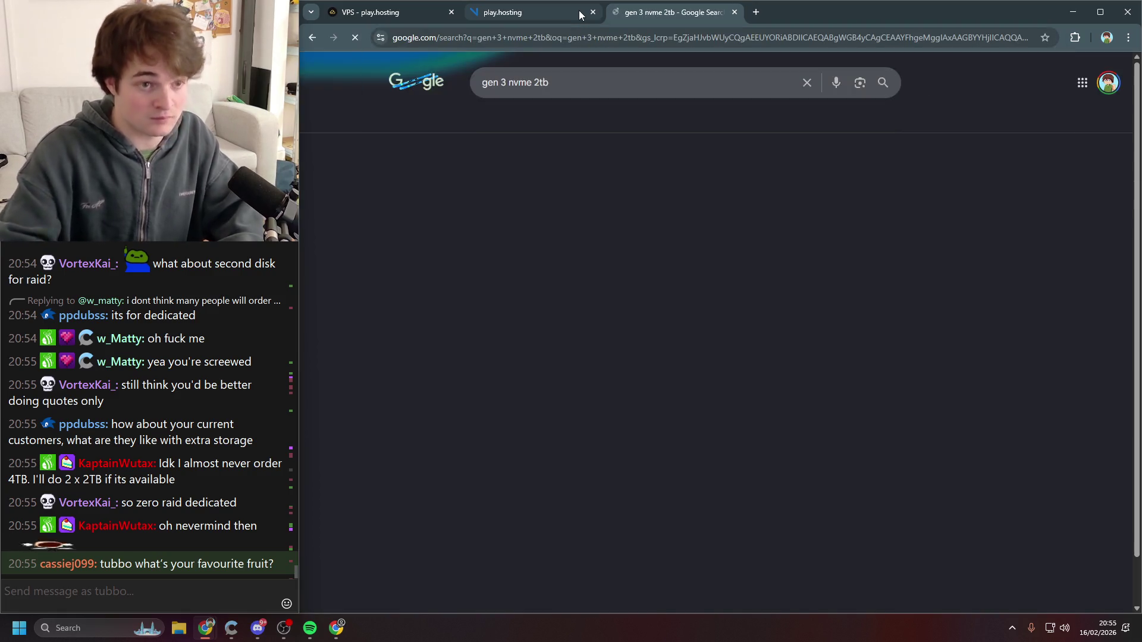
mouse_move(528, 288)
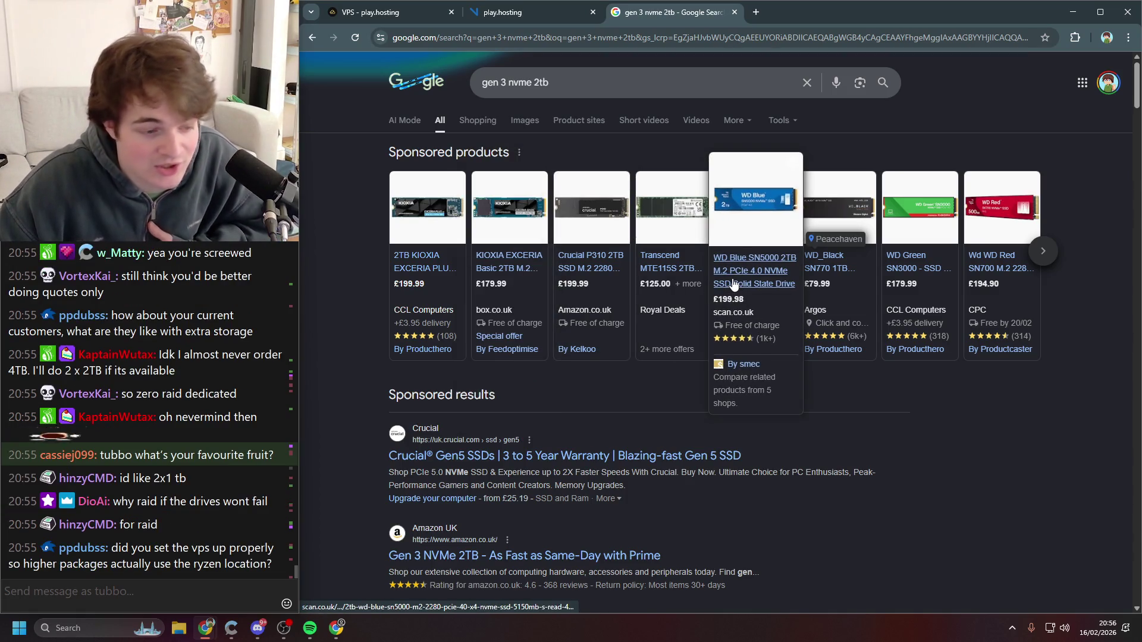
click(733, 284)
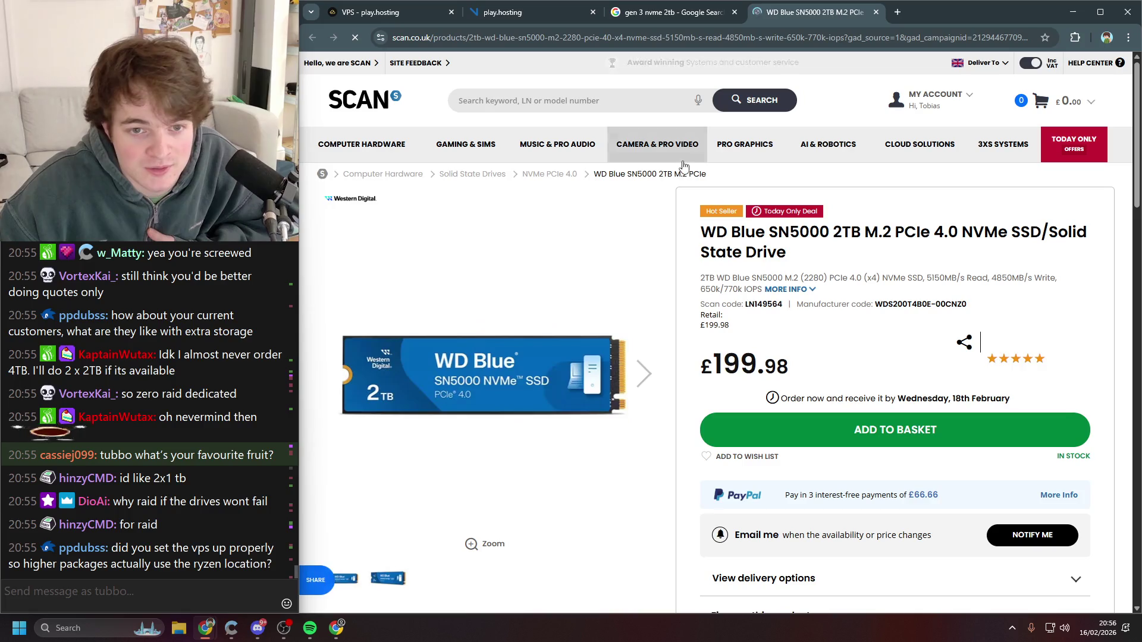
Check the WD Blue SN5000's product images and £199.98 price, then close the Scan tab.
click(645, 374)
click(601, 374)
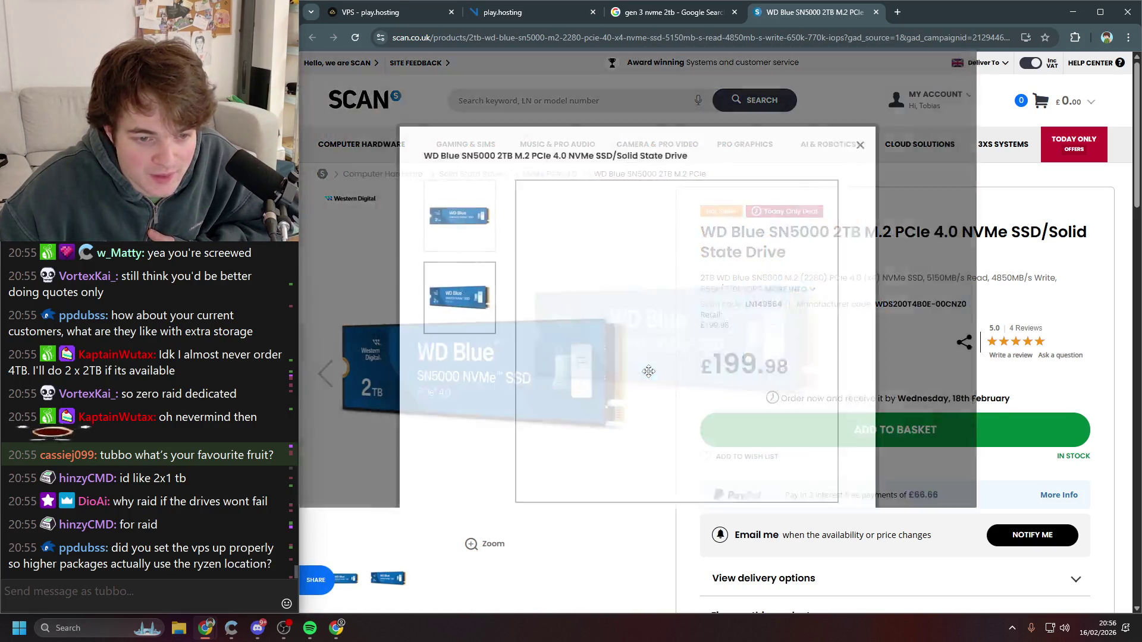
click(938, 145)
scroll(416, 416, down, 1)
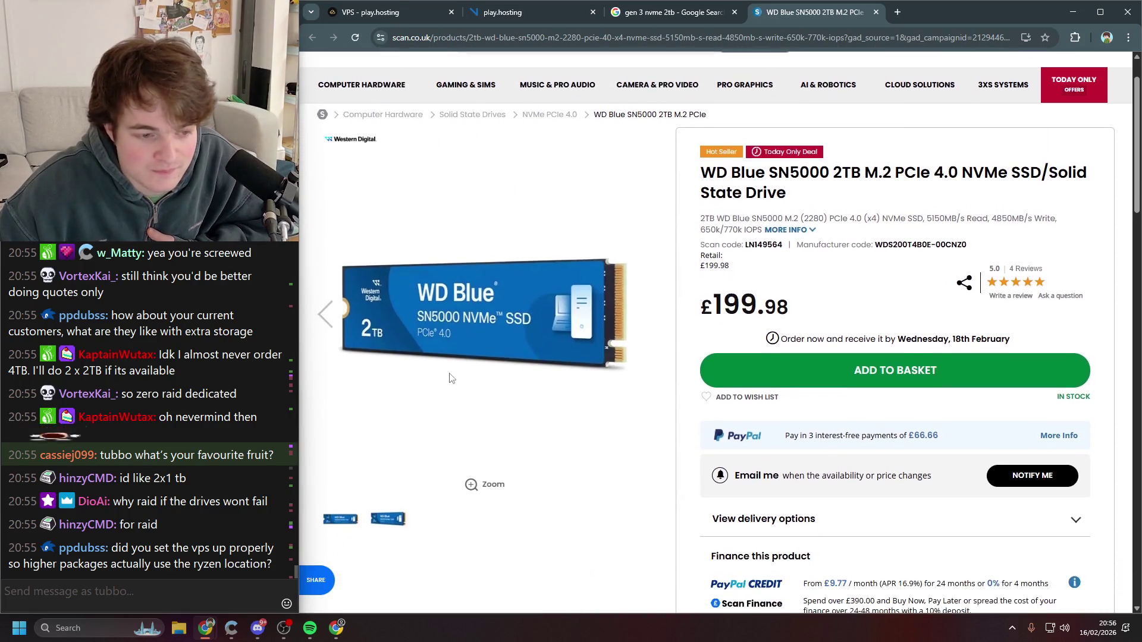
drag(799, 315, 717, 308)
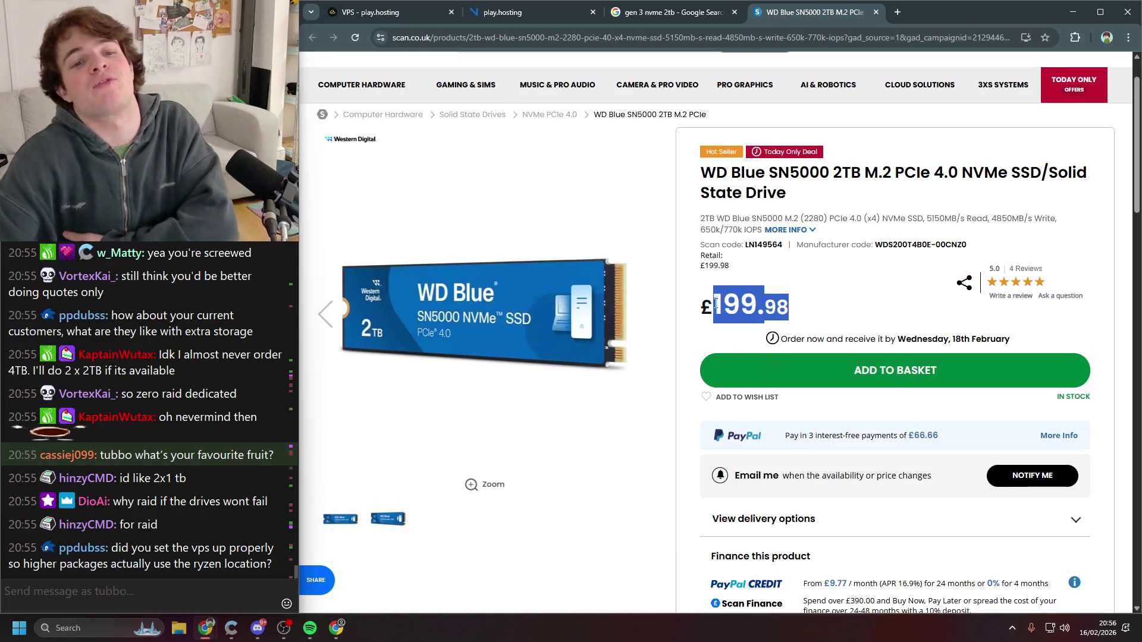
click(806, 313)
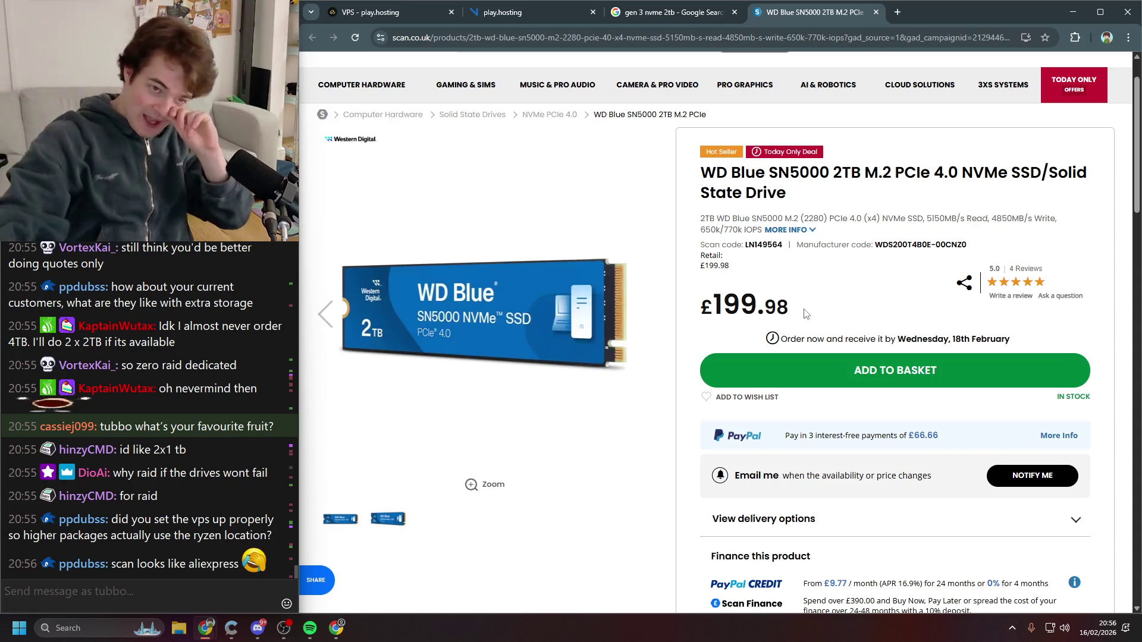
scroll(445, 228, up, 1)
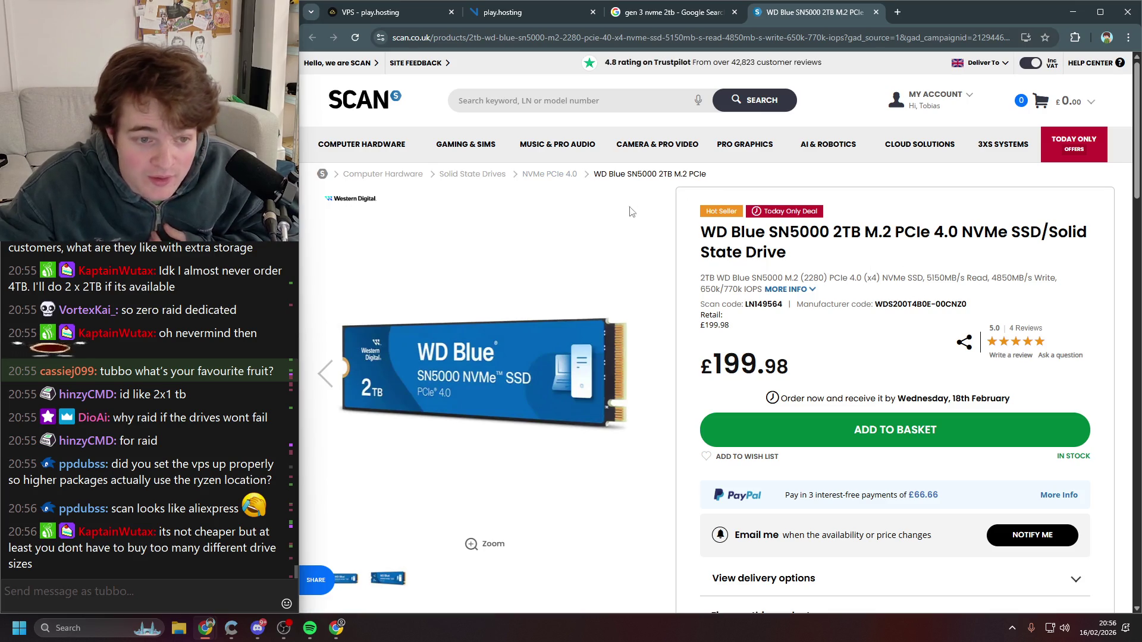
click(875, 12)
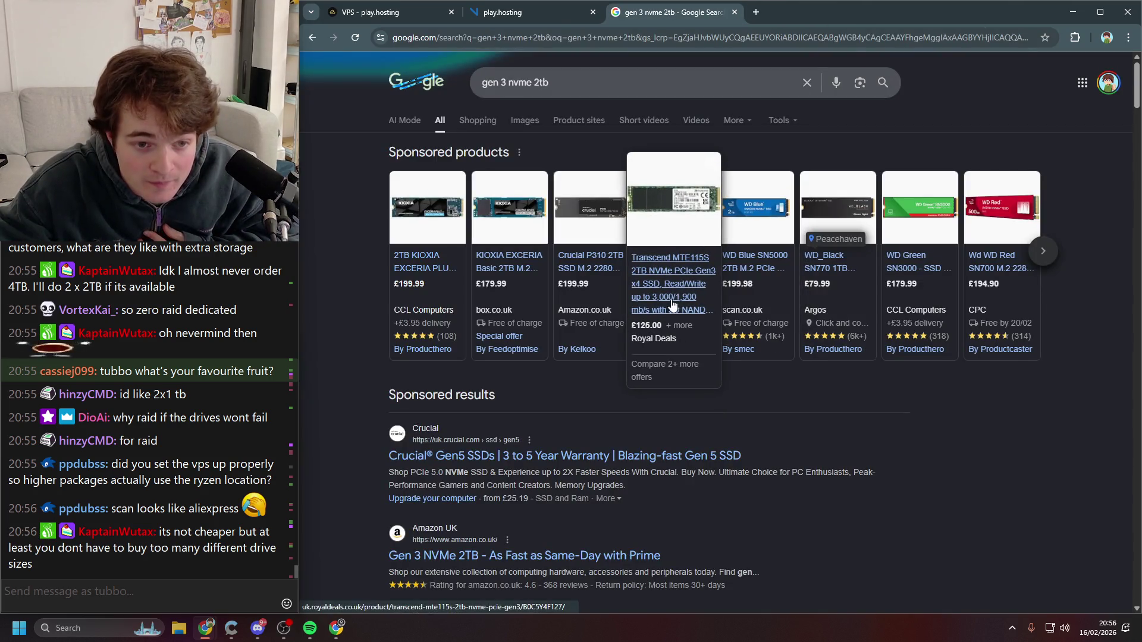
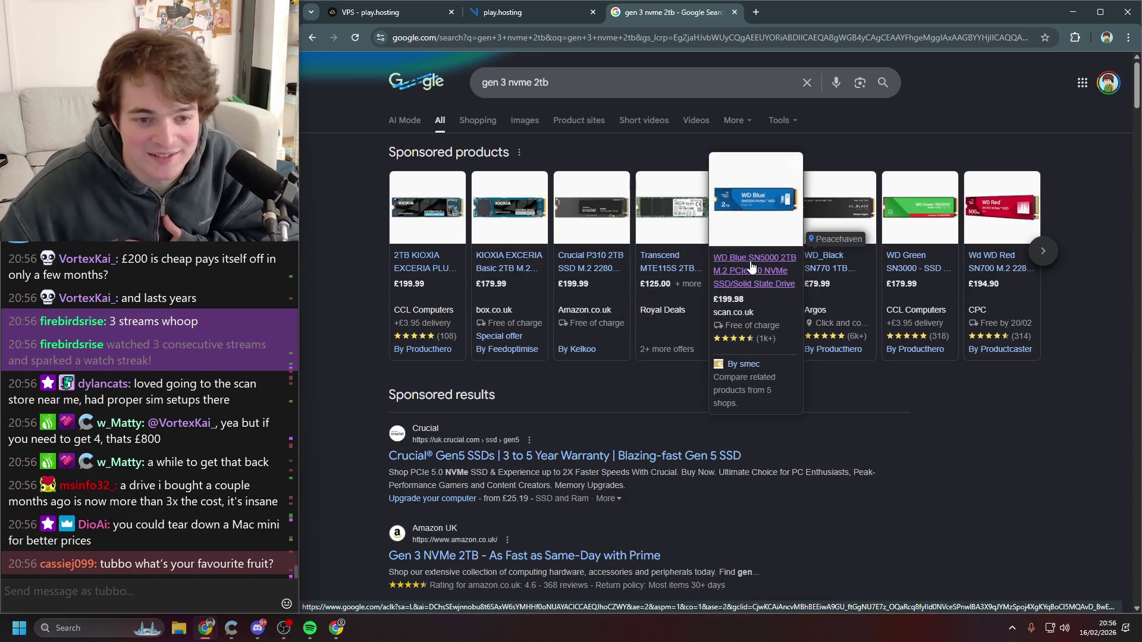
Open Amazon UK's sponsored 'Gen 3 NVMe 2TB' results from the Google search page.
scroll(717, 272, down, 2)
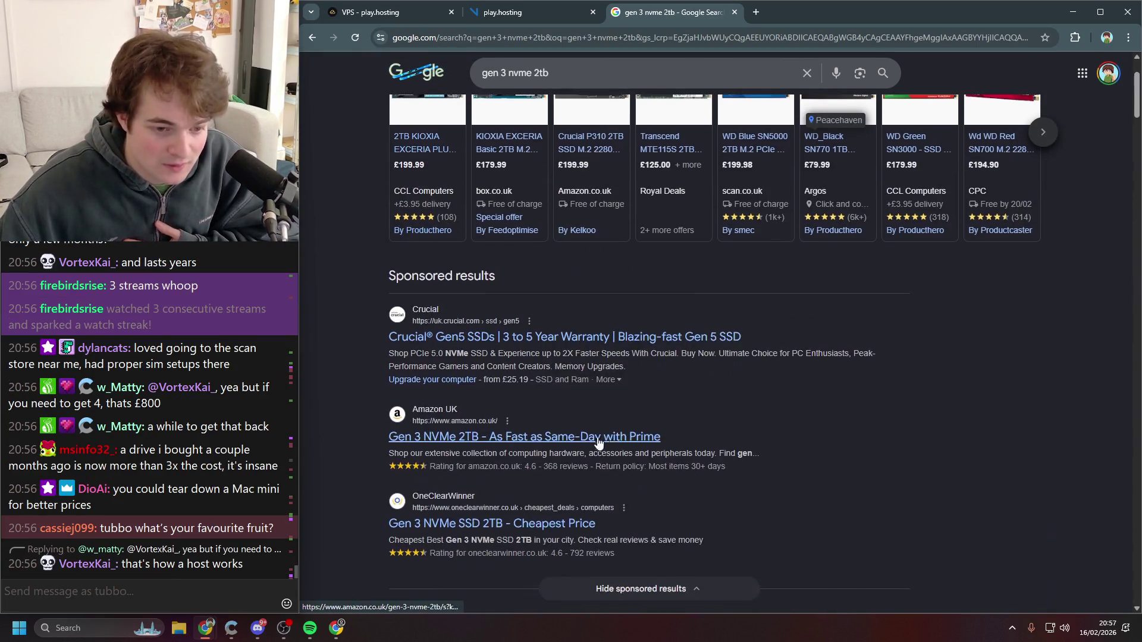
click(594, 437)
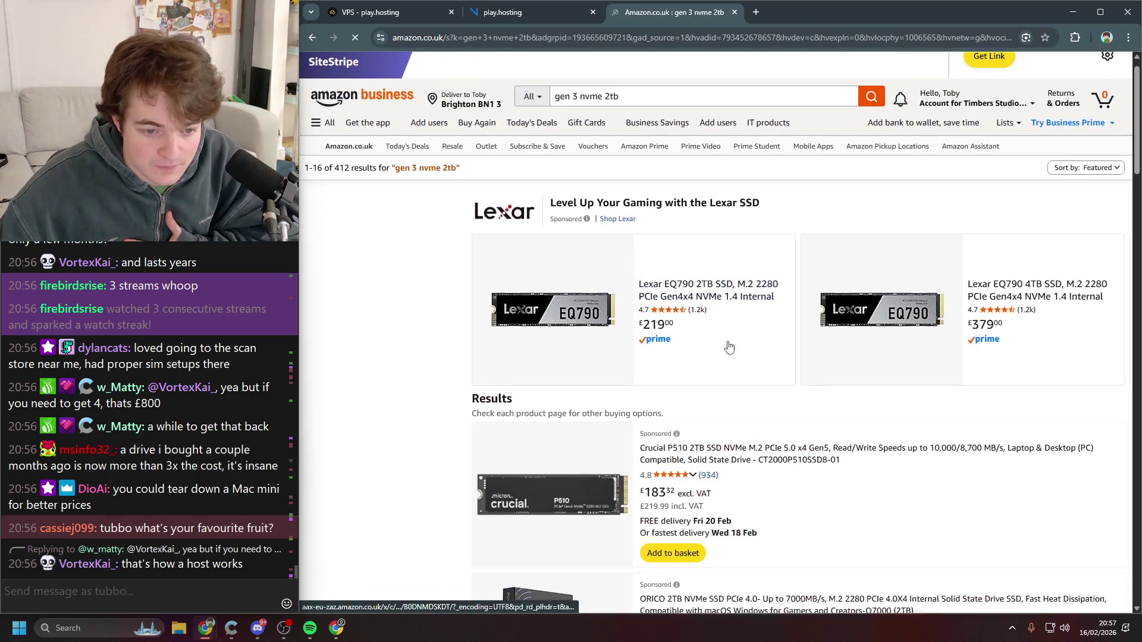
Browse the 2TB NVMe listings down to 'More results' and open the acer FA100 M.2 2280 SSD 2TB page.
scroll(744, 345, down, 2)
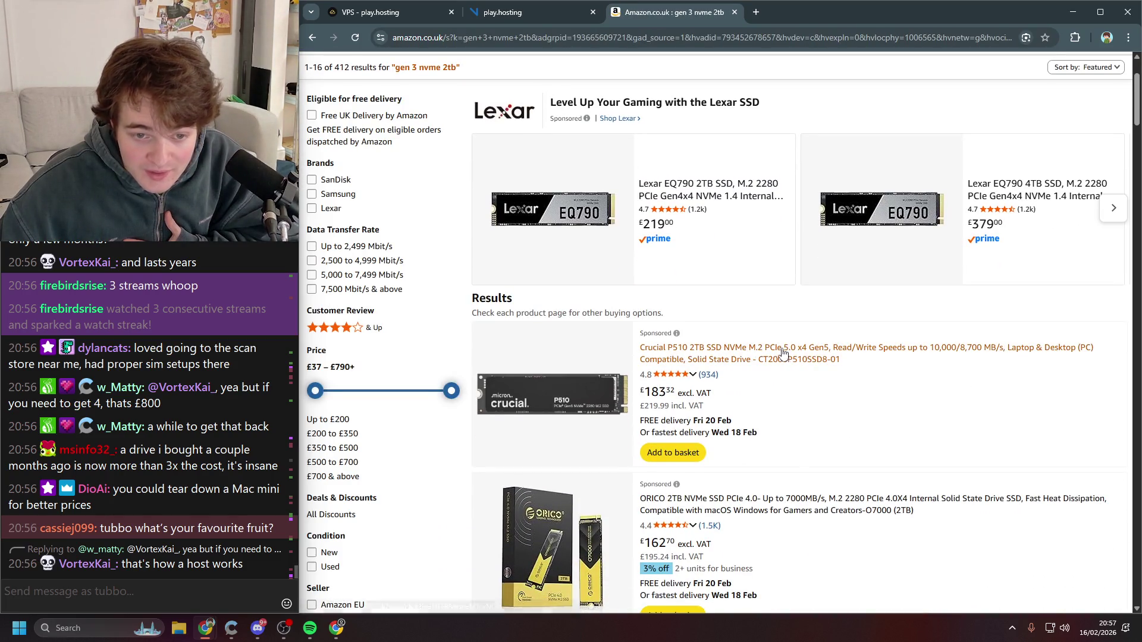
scroll(833, 357, down, 2)
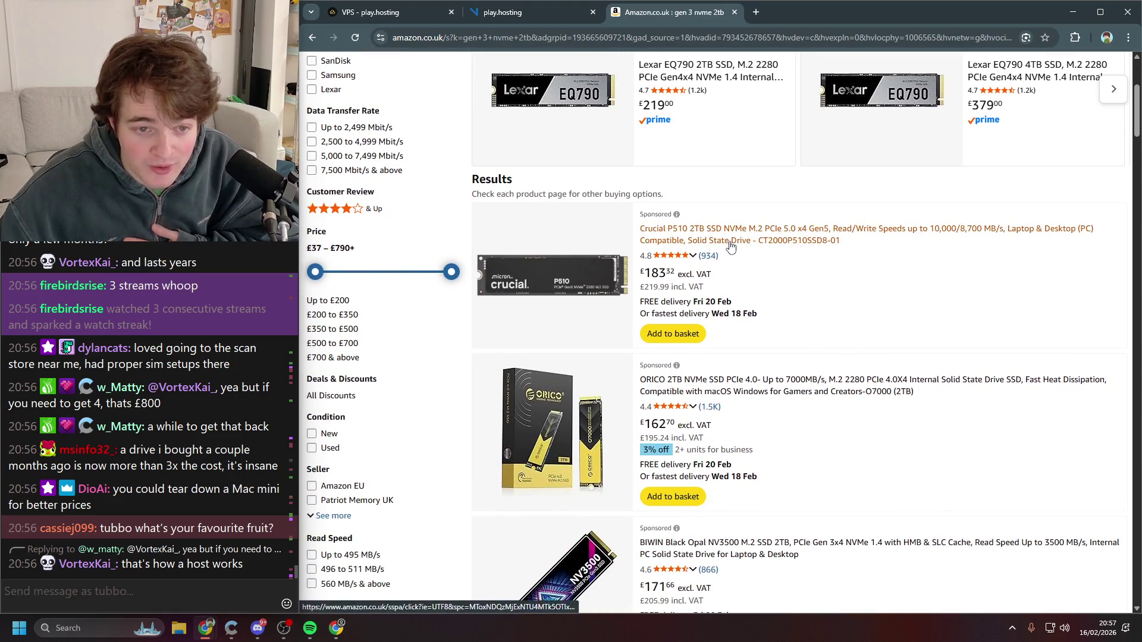
scroll(699, 288, down, 2)
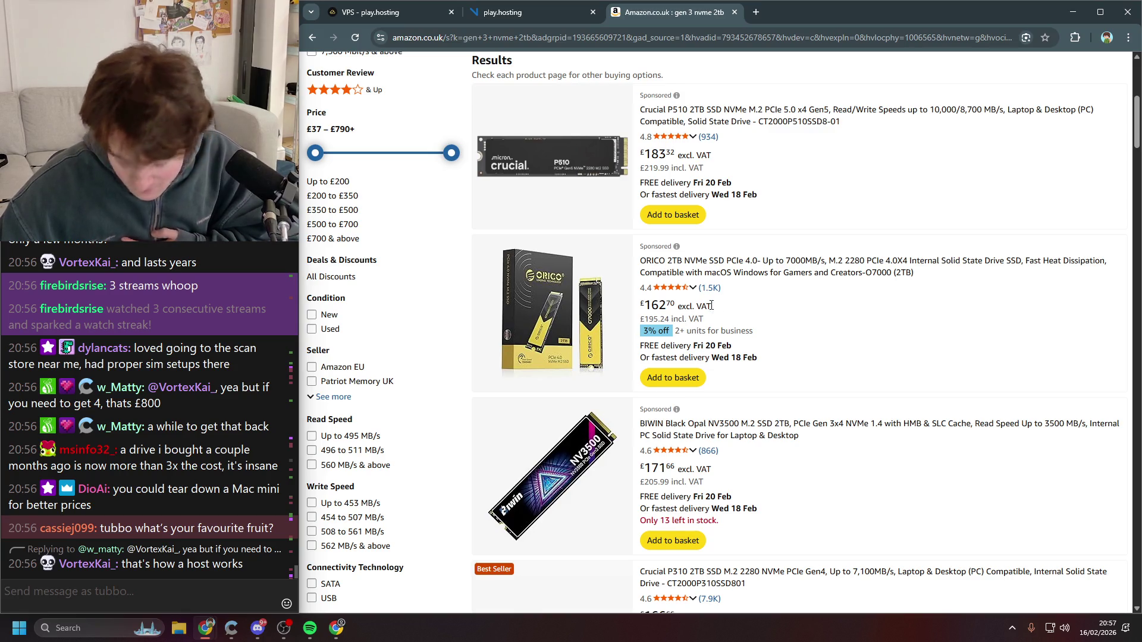
scroll(711, 305, down, 2)
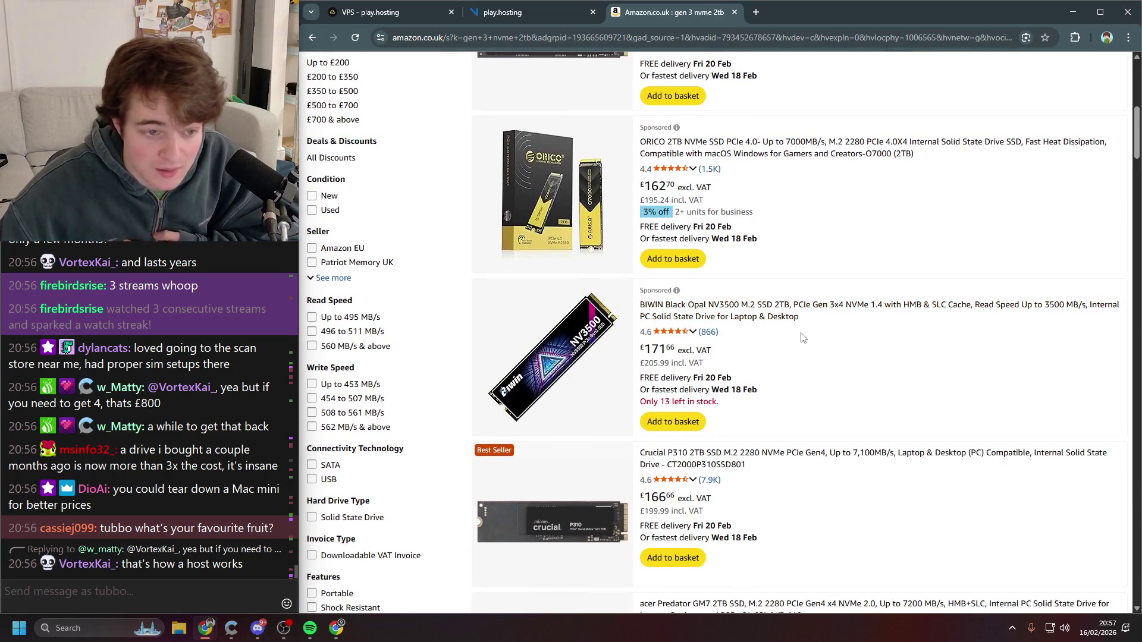
scroll(363, 357, up, 3)
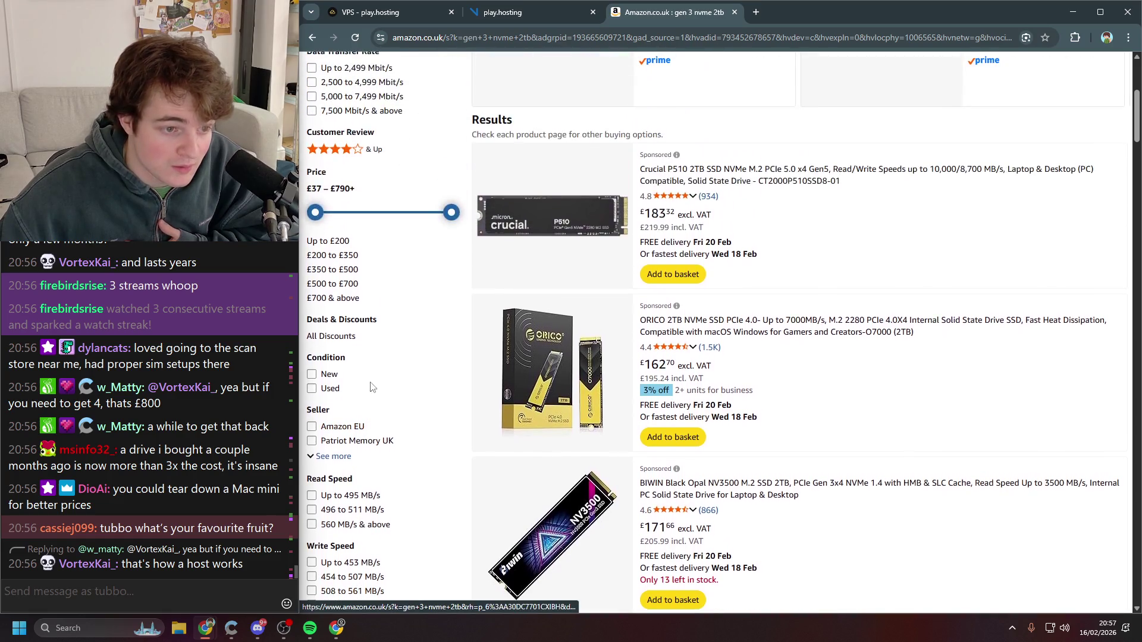
scroll(365, 307, up, 3)
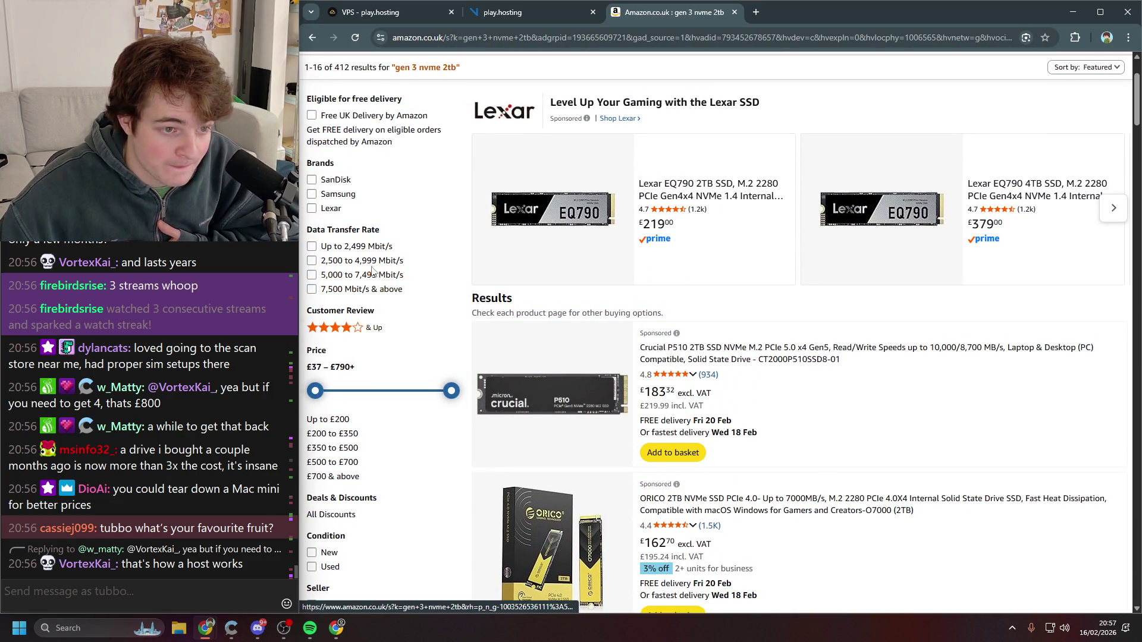
scroll(380, 289, up, 1)
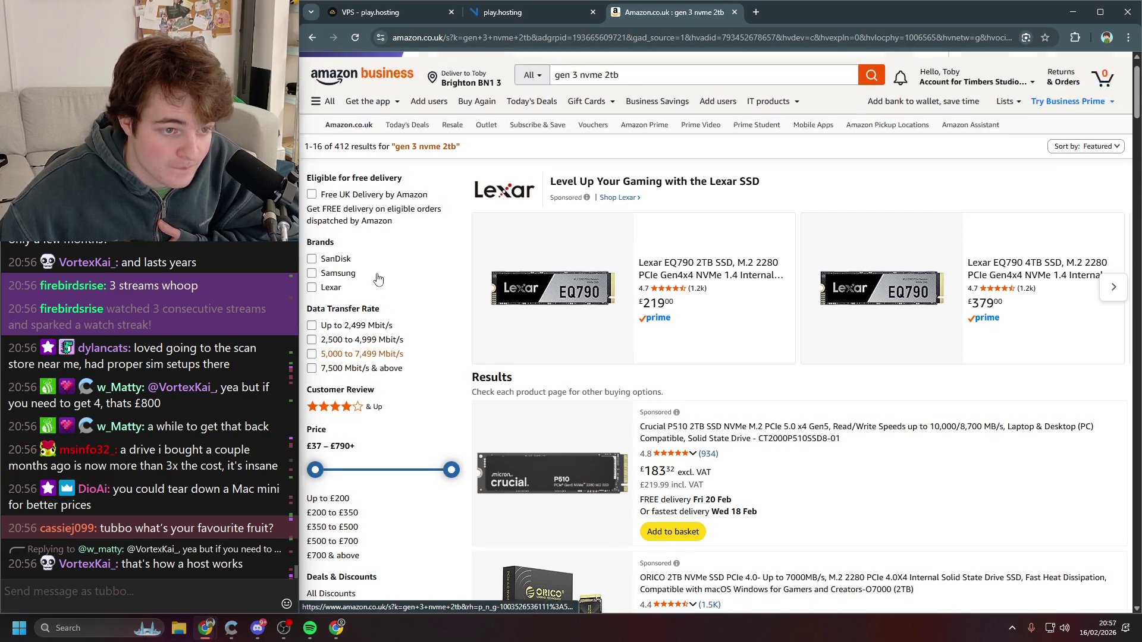
scroll(749, 356, down, 2)
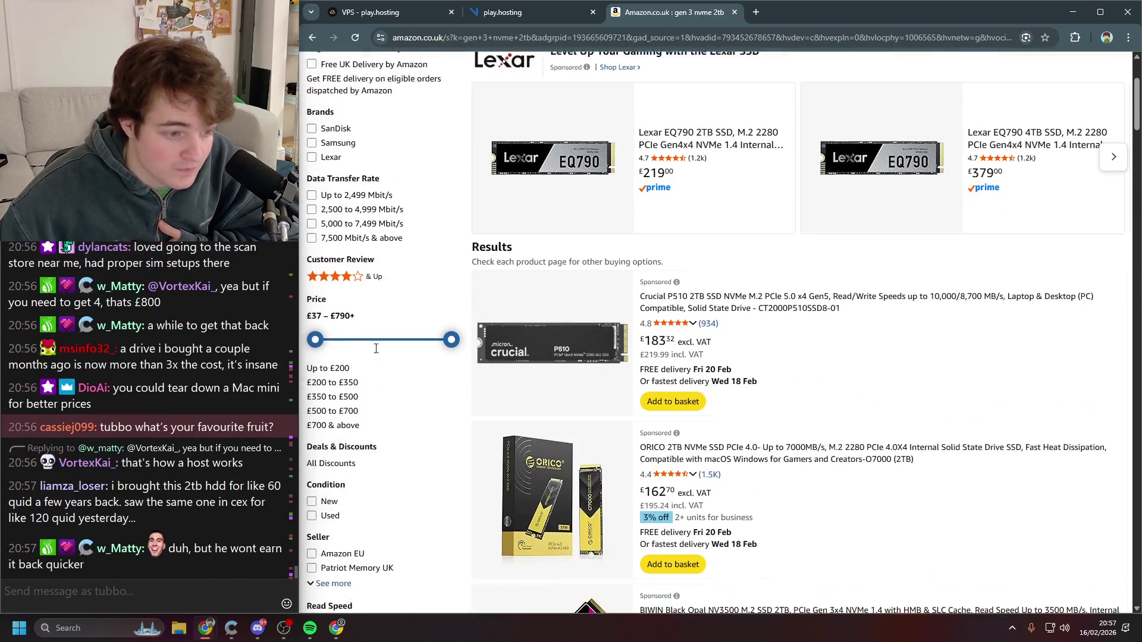
scroll(759, 356, down, 10)
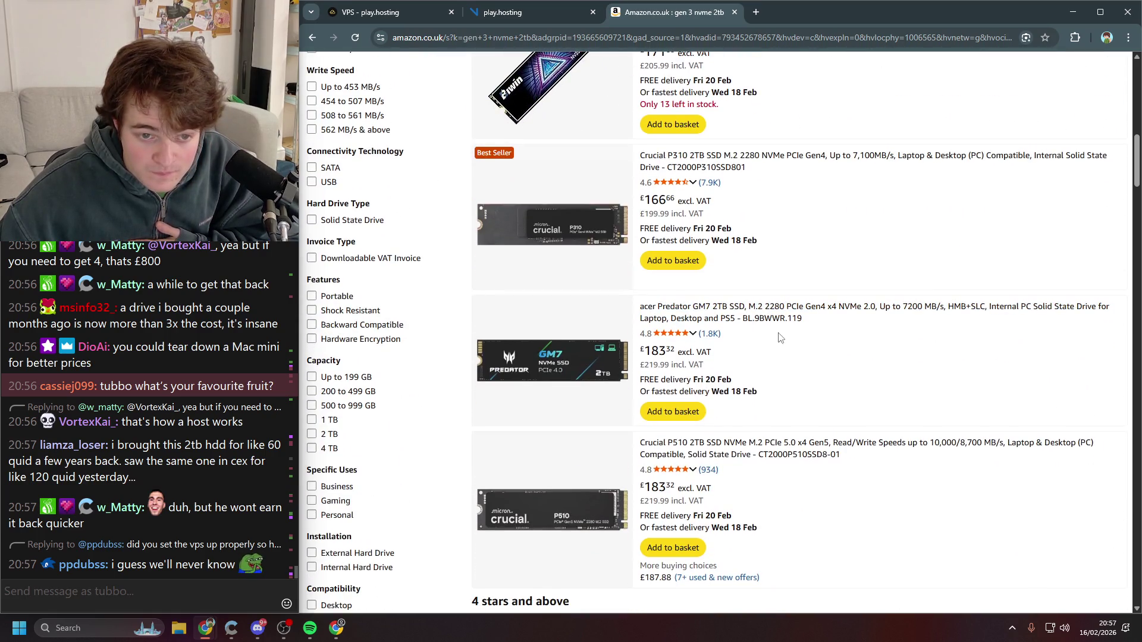
scroll(819, 329, down, 4)
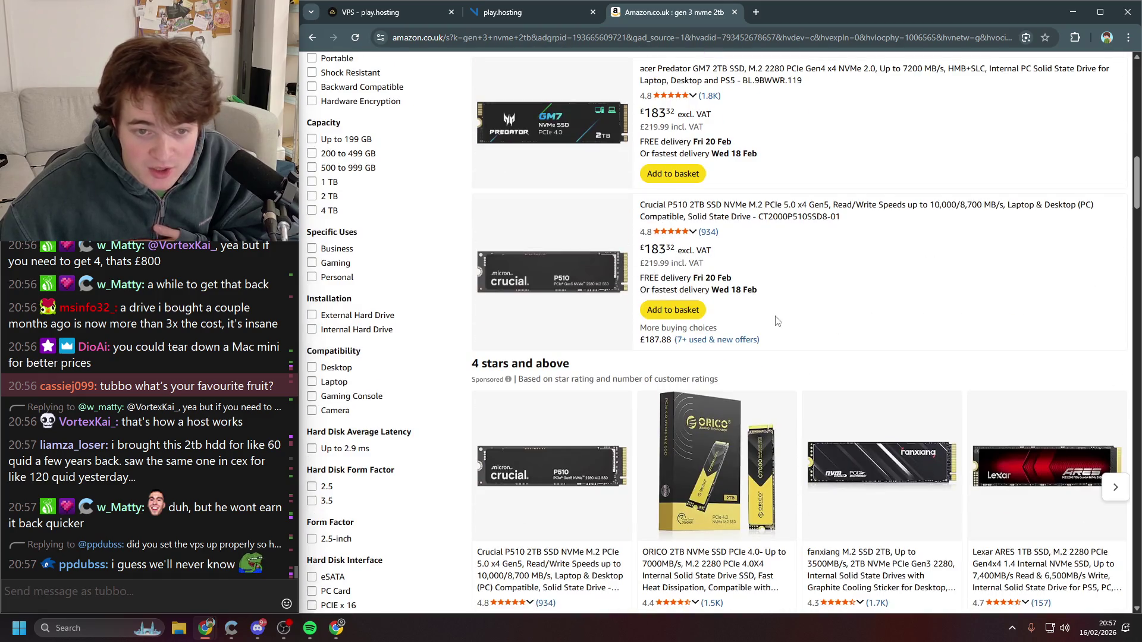
scroll(776, 321, down, 5)
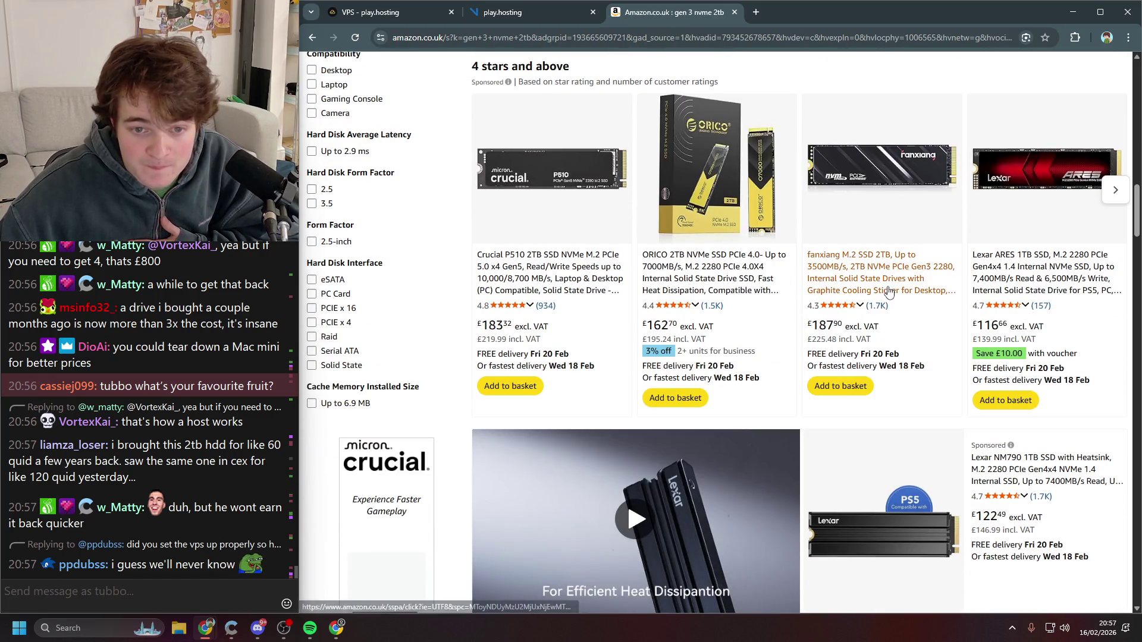
scroll(587, 289, down, 3)
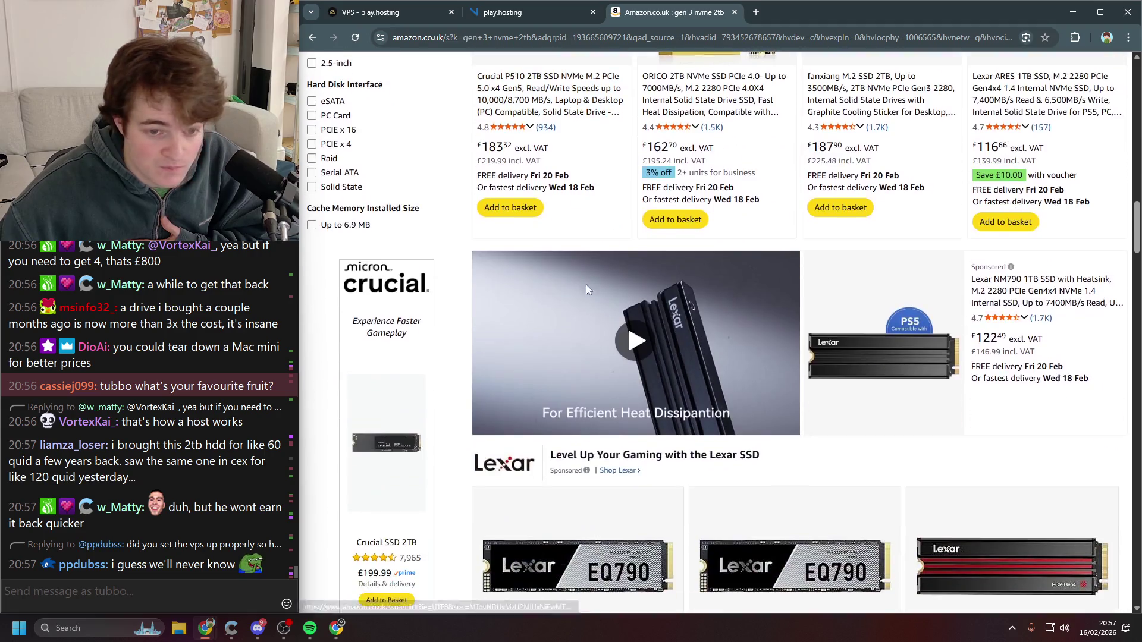
scroll(586, 290, down, 4)
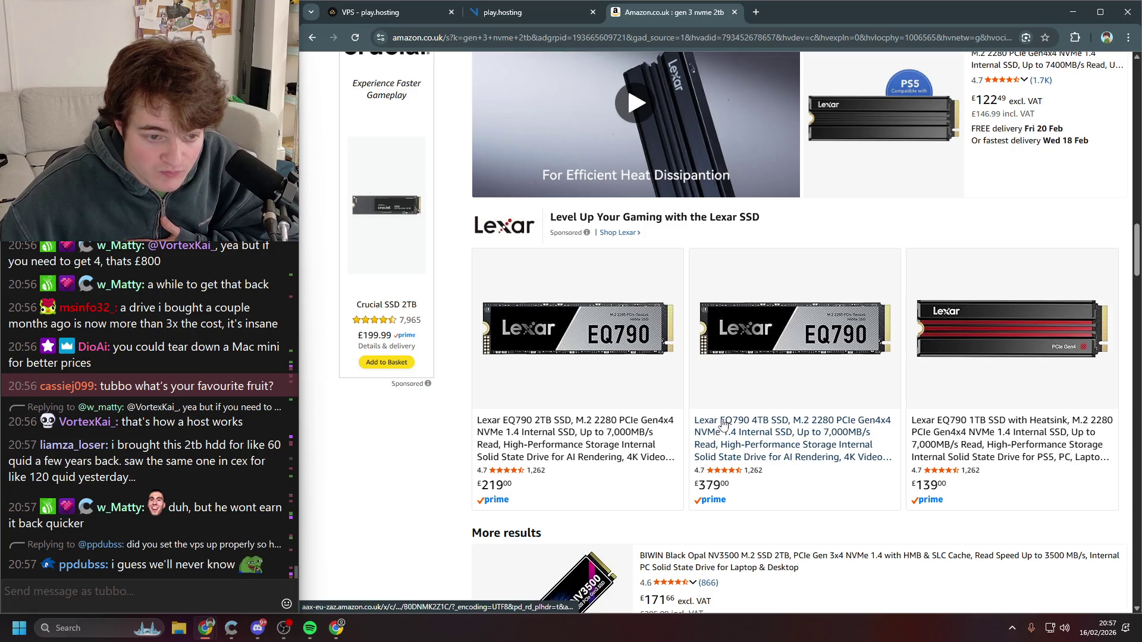
scroll(723, 423, down, 6)
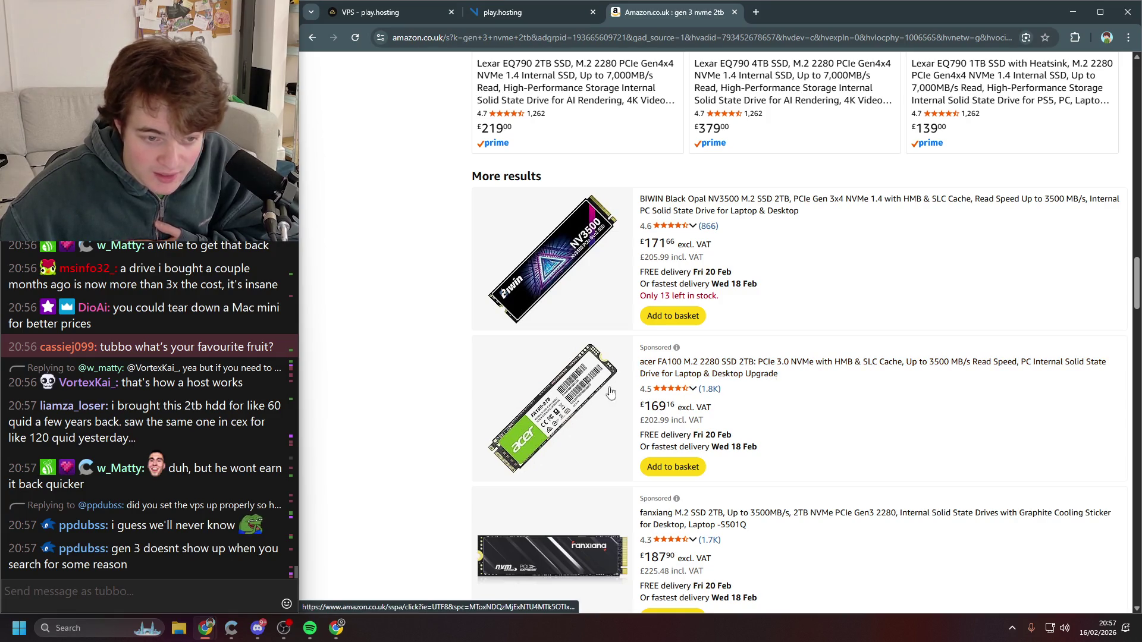
scroll(593, 410, down, 1)
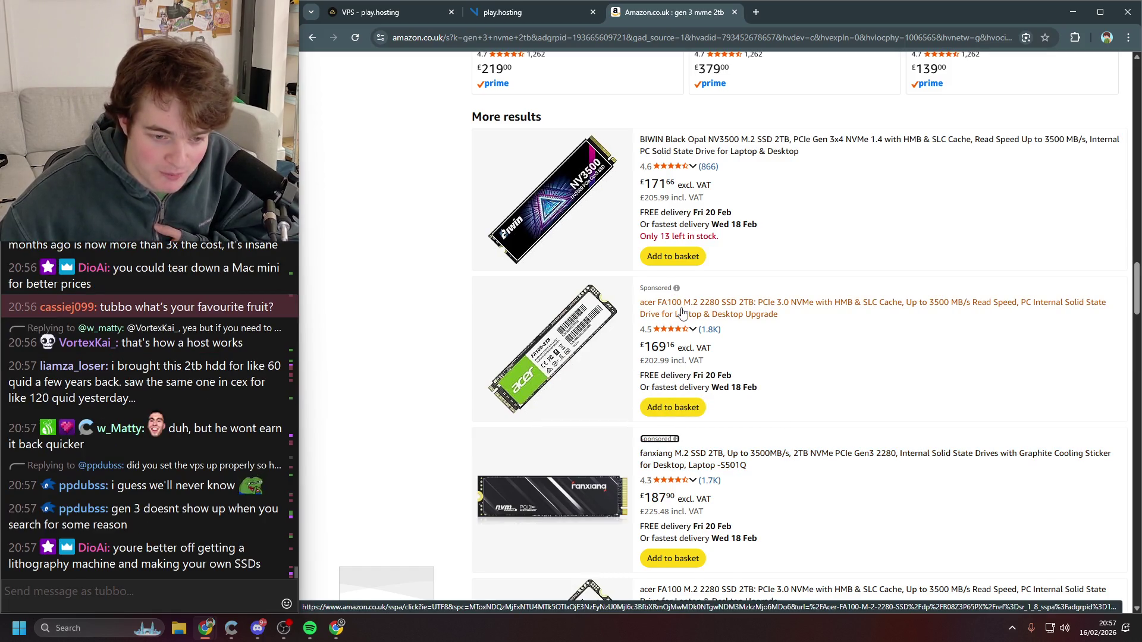
scroll(683, 312, down, 2)
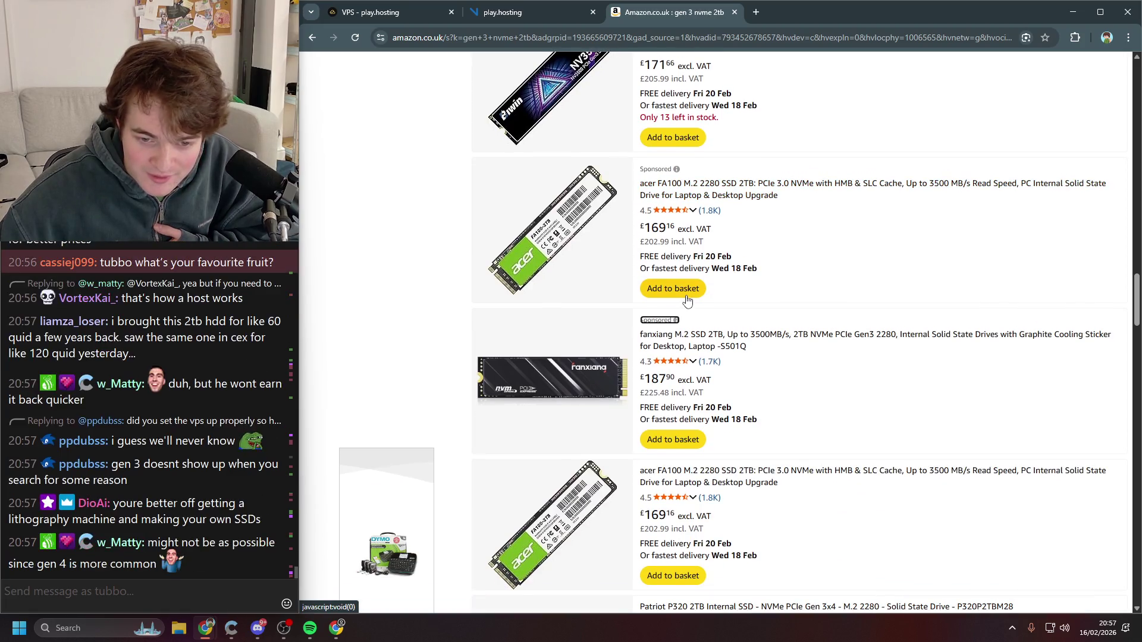
scroll(686, 300, up, 1)
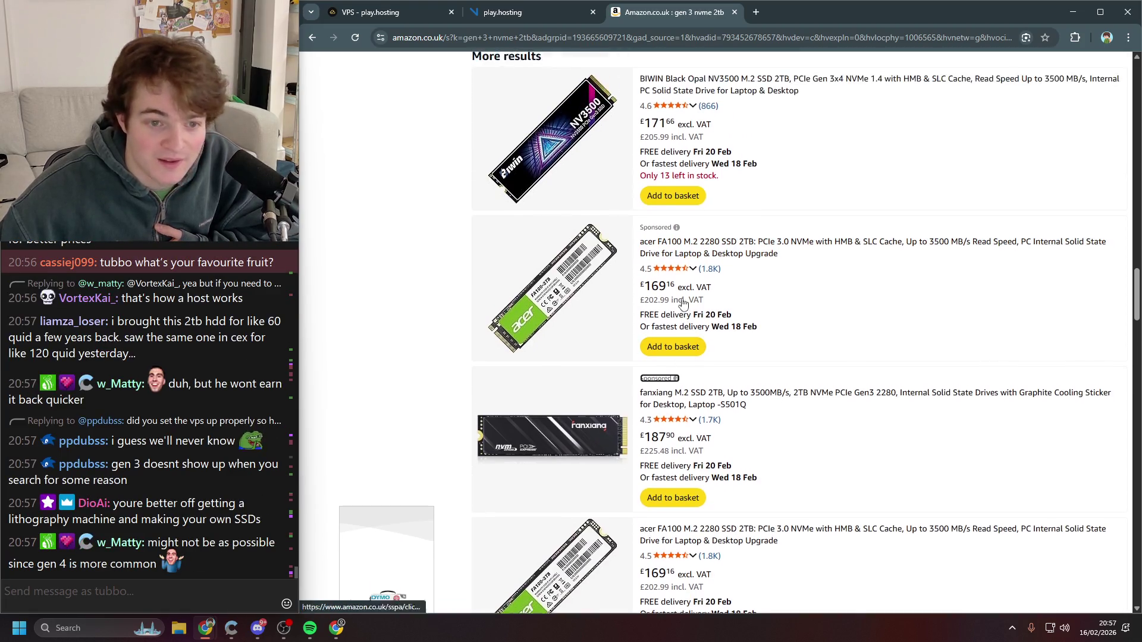
click(684, 243)
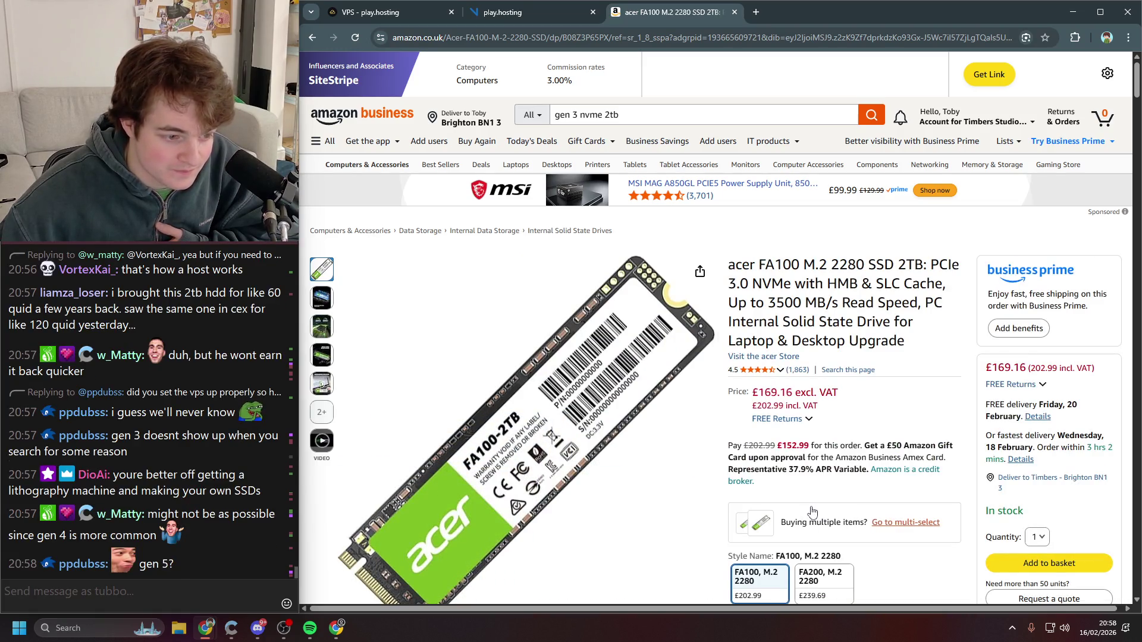
Try the FA200 4TB variant, then settle on the 2 TB FA100 model and inspect the acer Store link.
scroll(826, 504, down, 1)
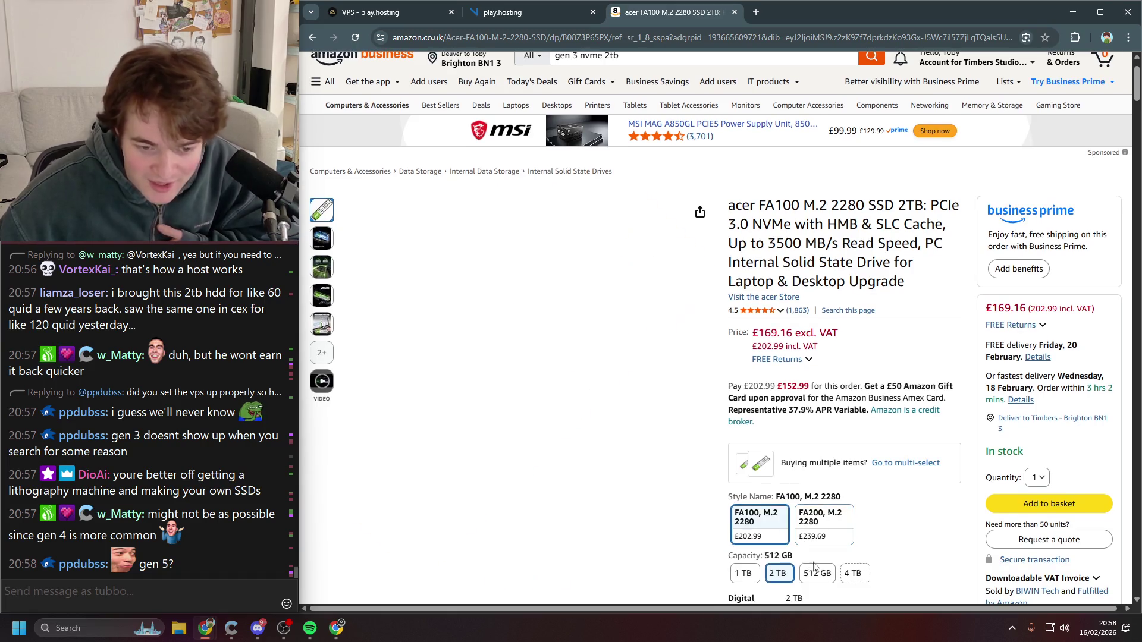
click(855, 576)
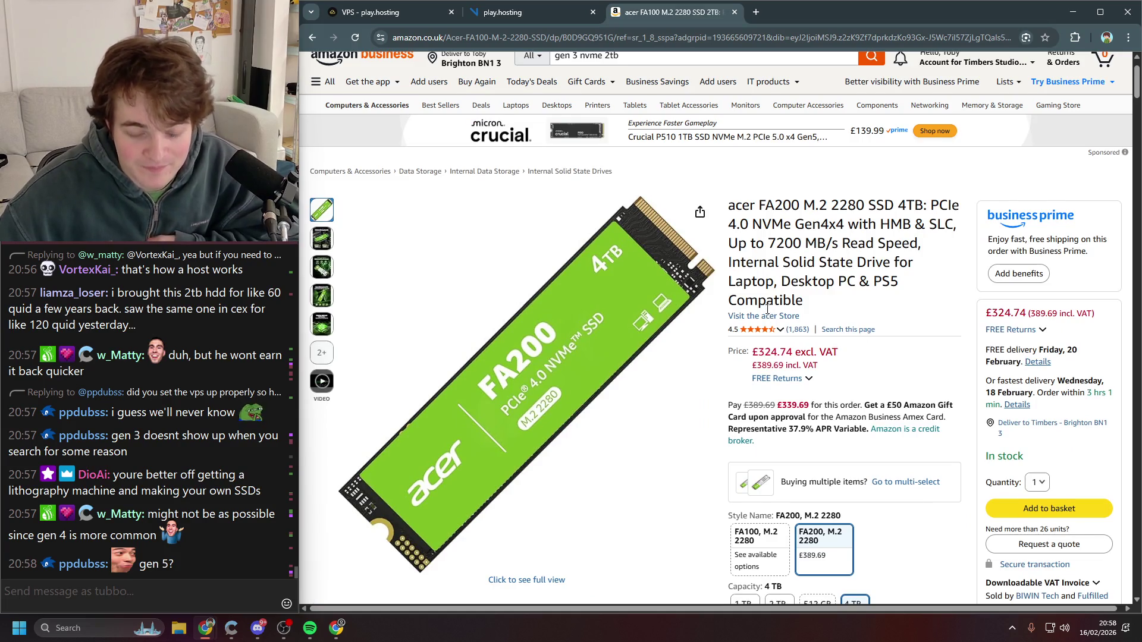
scroll(767, 309, down, 1)
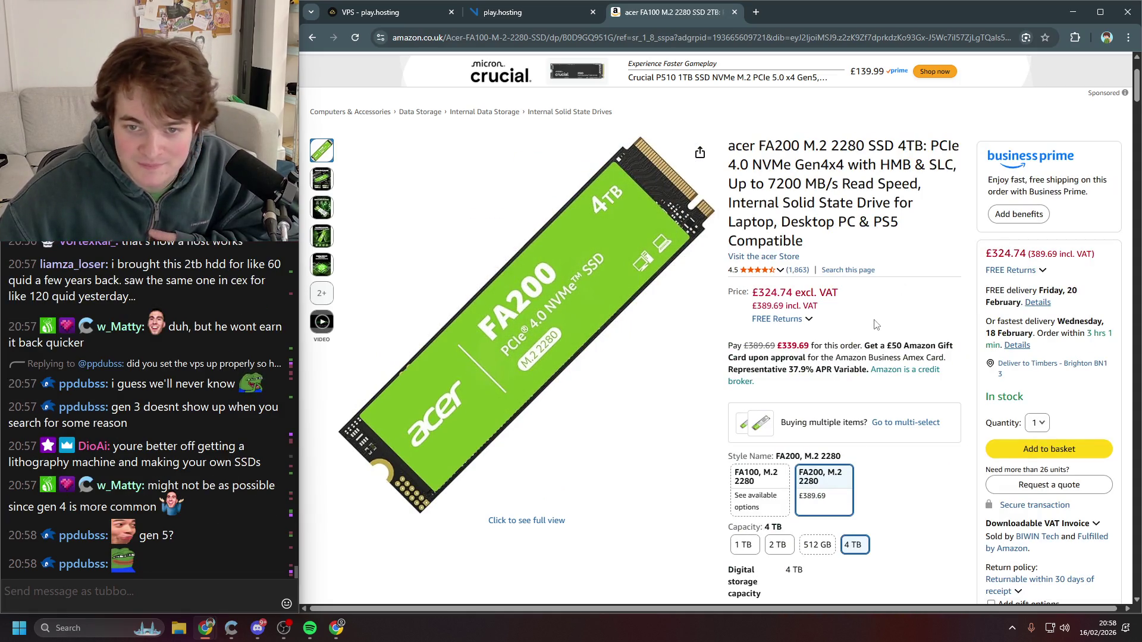
click(778, 545)
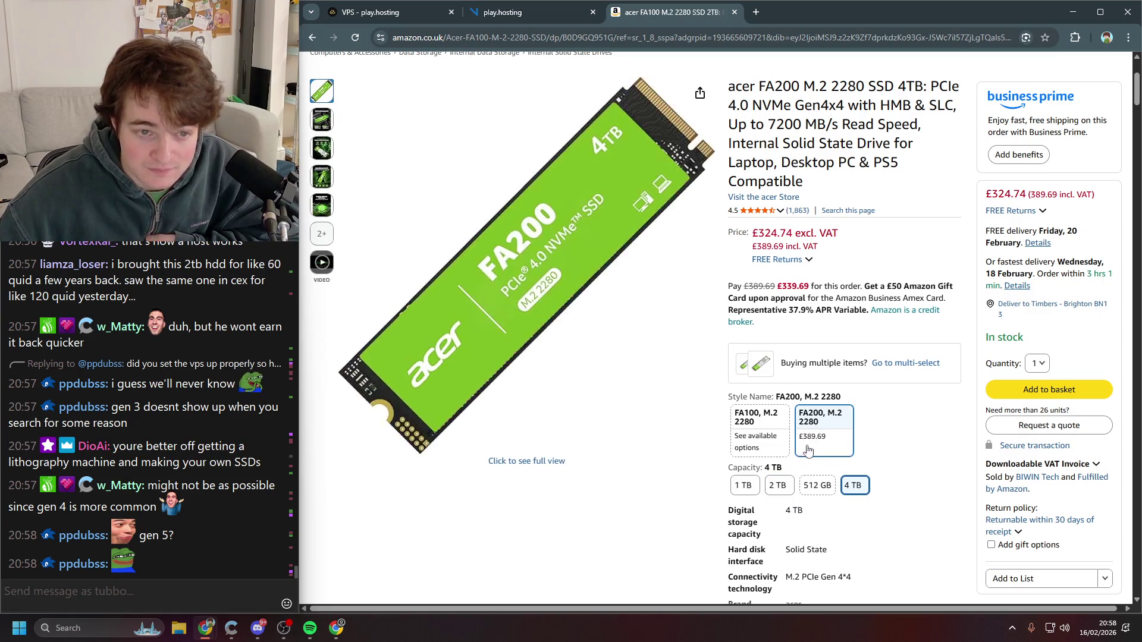
click(782, 489)
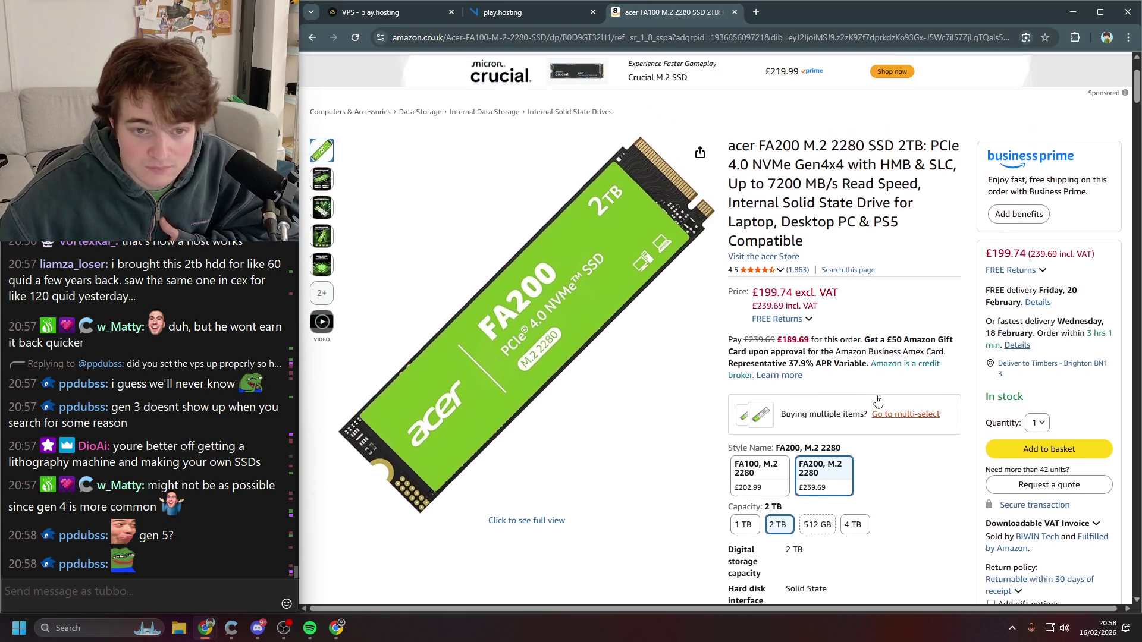
click(777, 480)
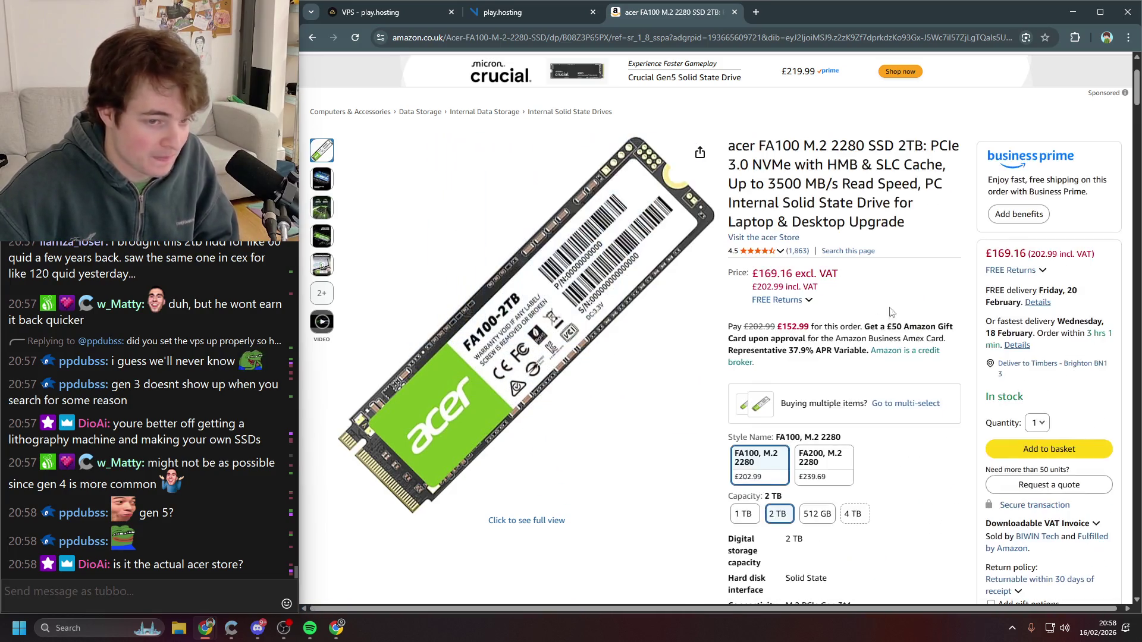
right_click(793, 245)
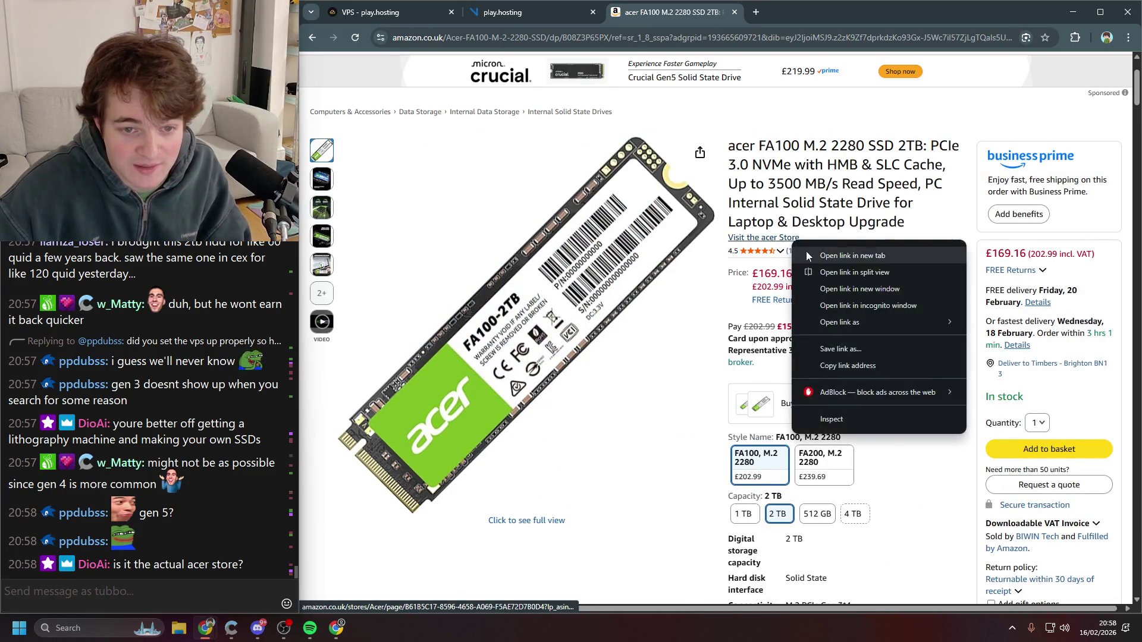
click(815, 249)
click(787, 22)
scroll(632, 275, down, 10)
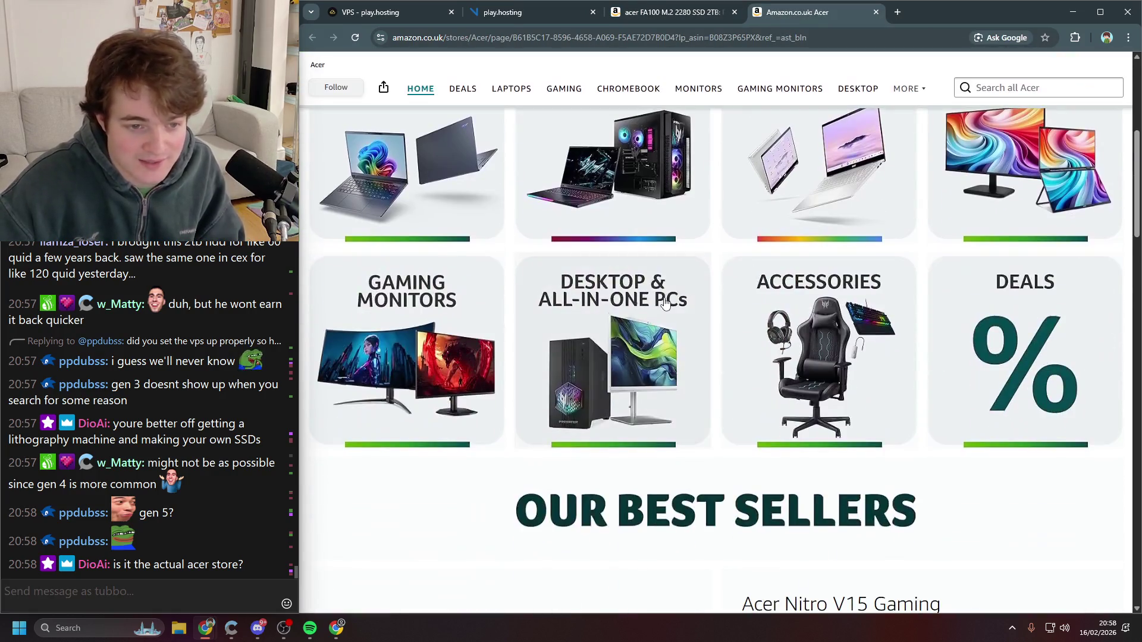
scroll(702, 327, down, 7)
key(ctrl+w)
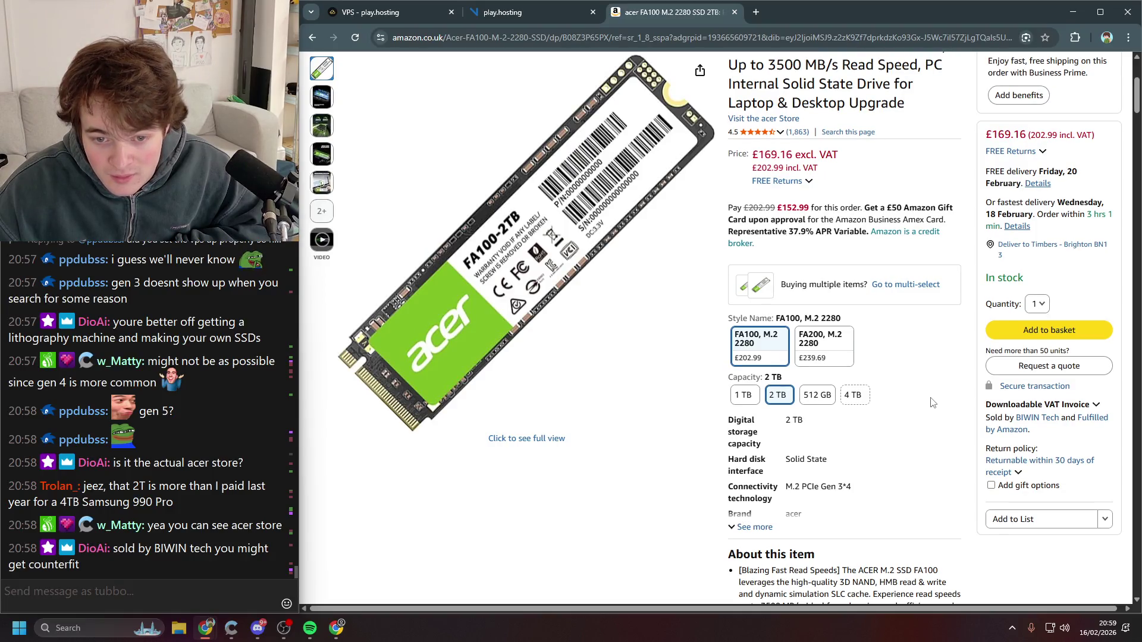
right_click(1038, 418)
click(953, 232)
click(811, 14)
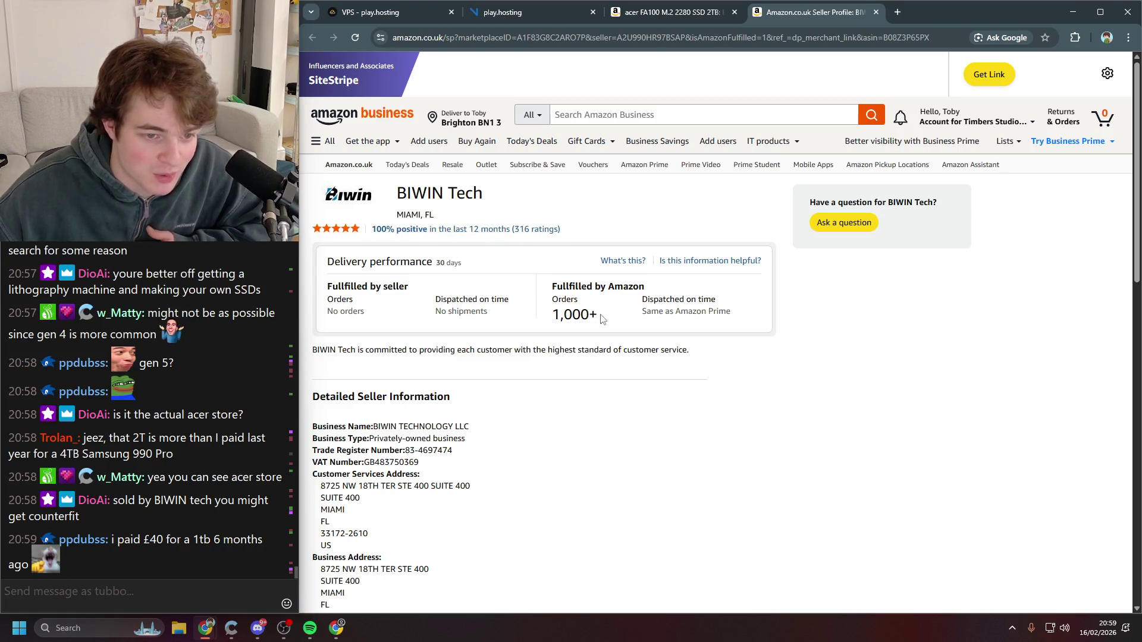
scroll(622, 350, down, 5)
scroll(630, 313, down, 3)
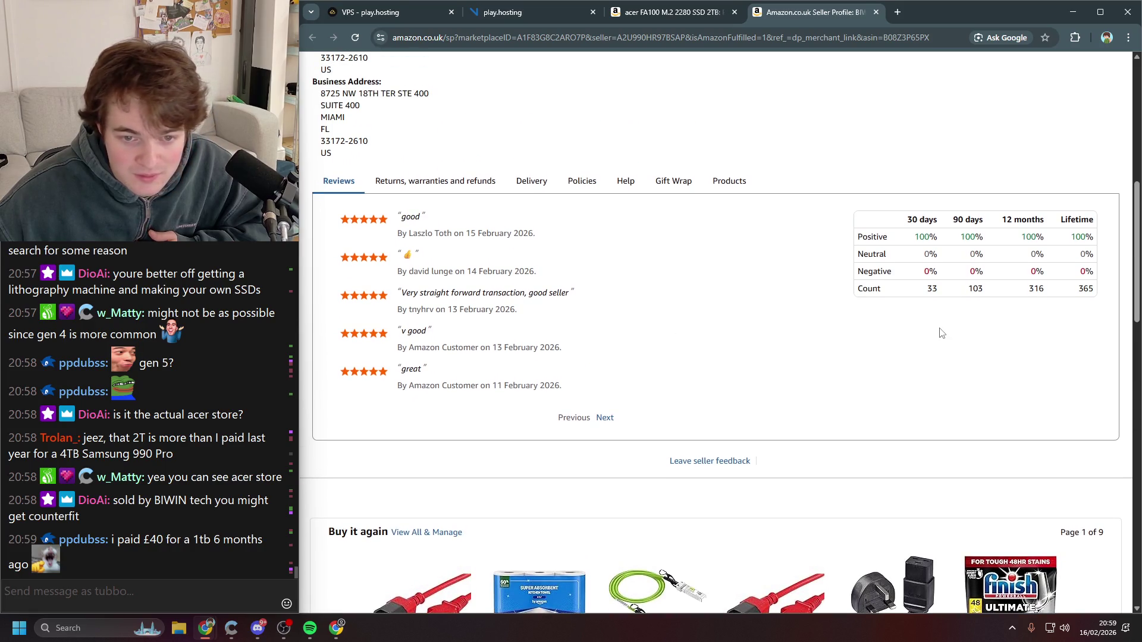
scroll(586, 352, up, 7)
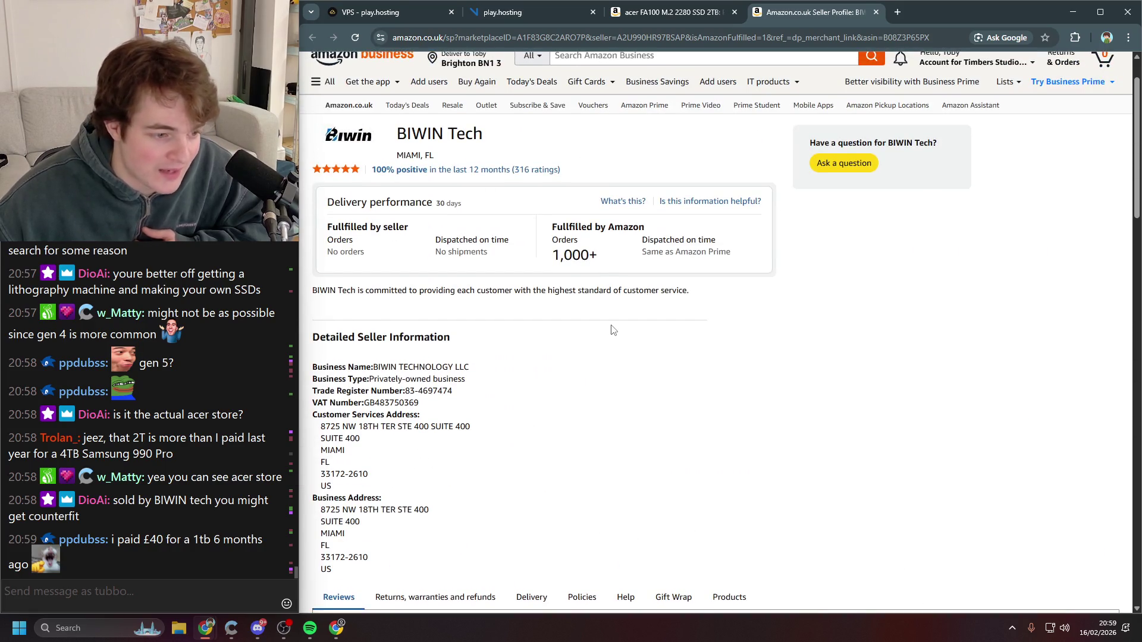
click(876, 12)
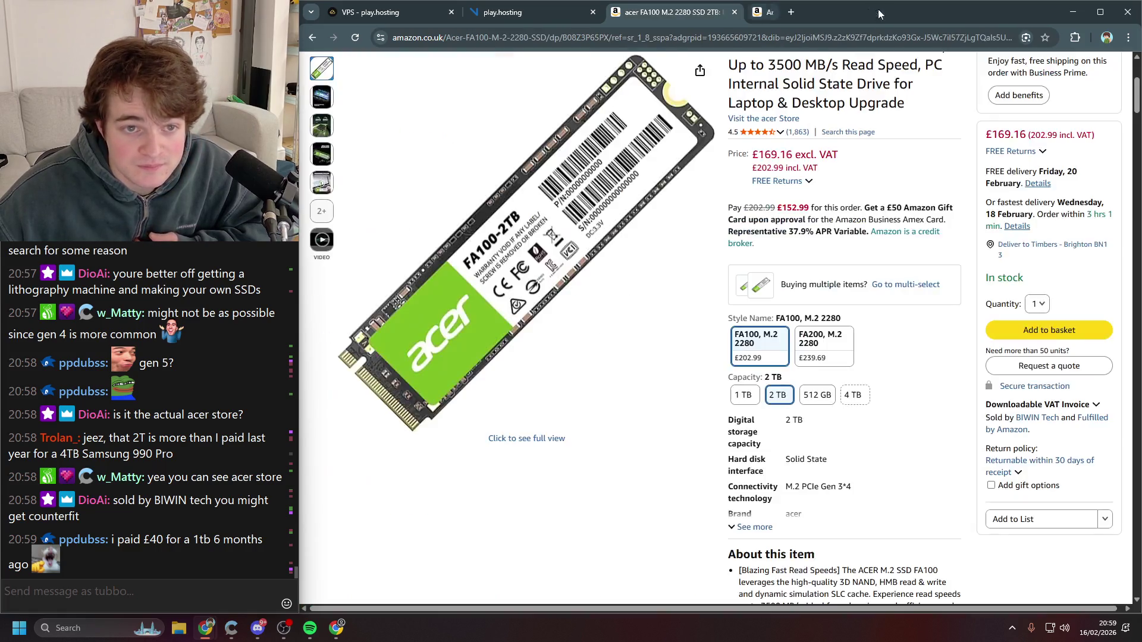
Review the FA100's star rating and product details, then bring up the play.hosting VPS plans page.
scroll(759, 244, up, 3)
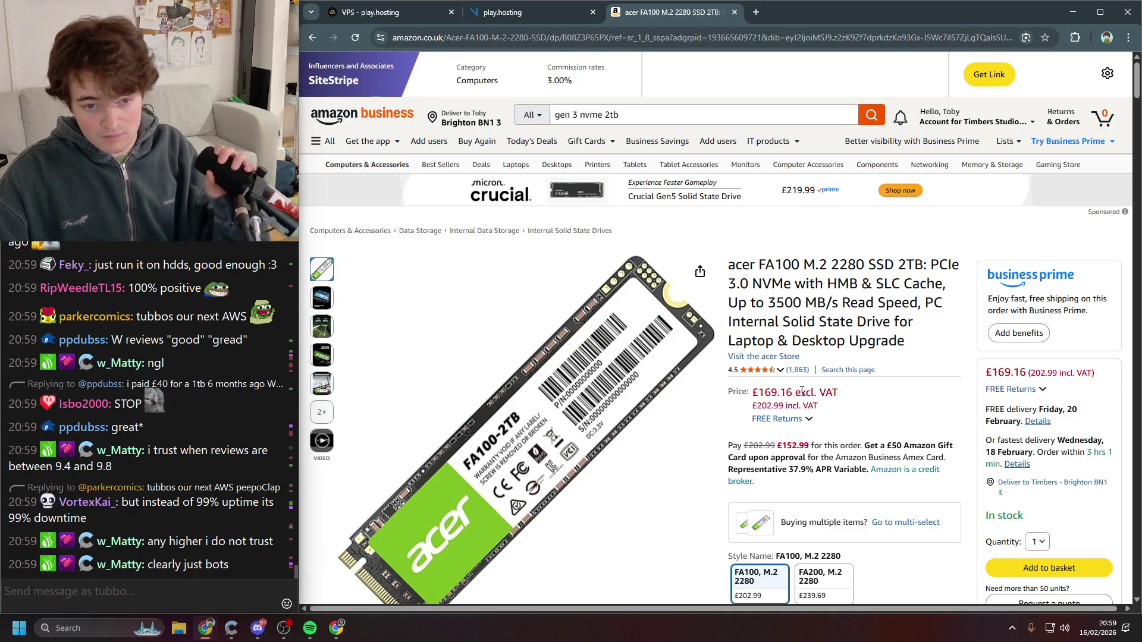
mouse_move(774, 376)
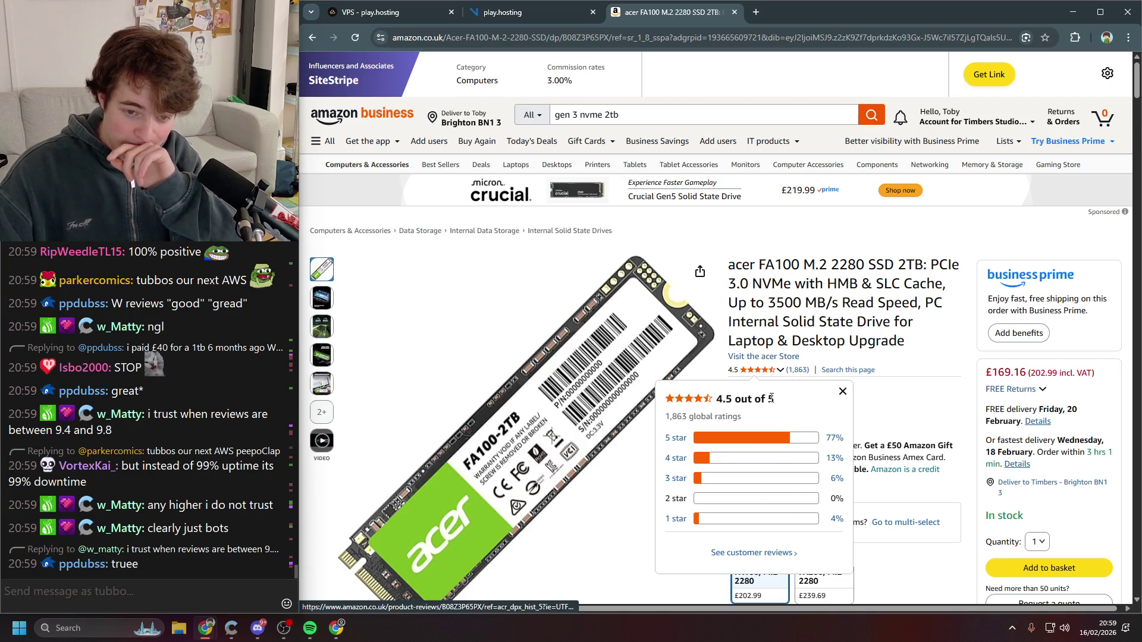
scroll(902, 402, down, 3)
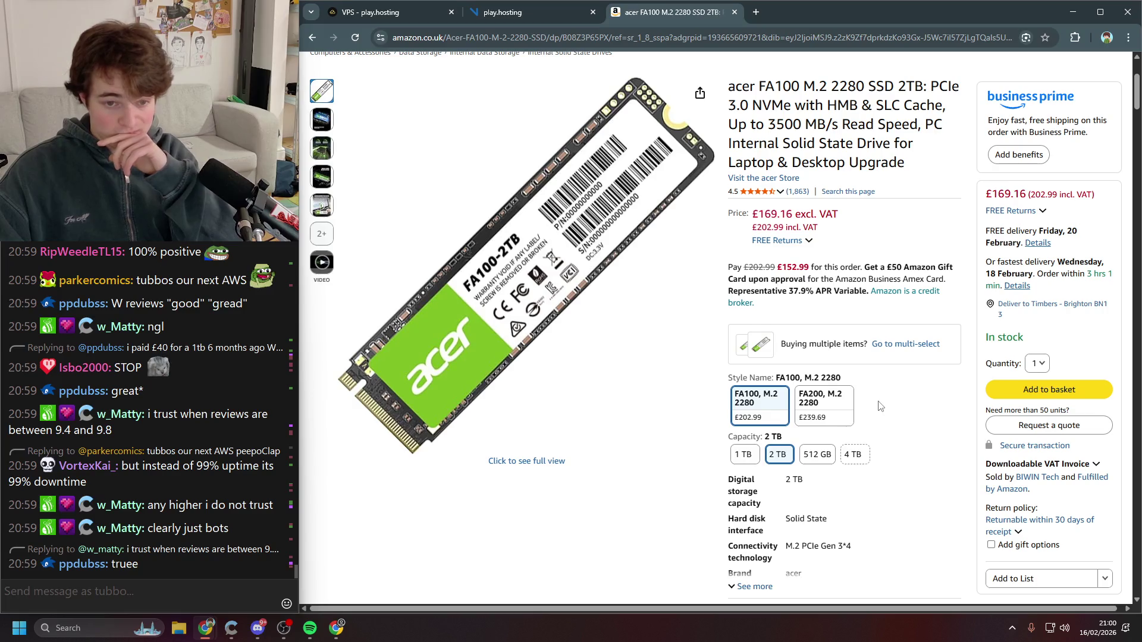
scroll(915, 407, down, 4)
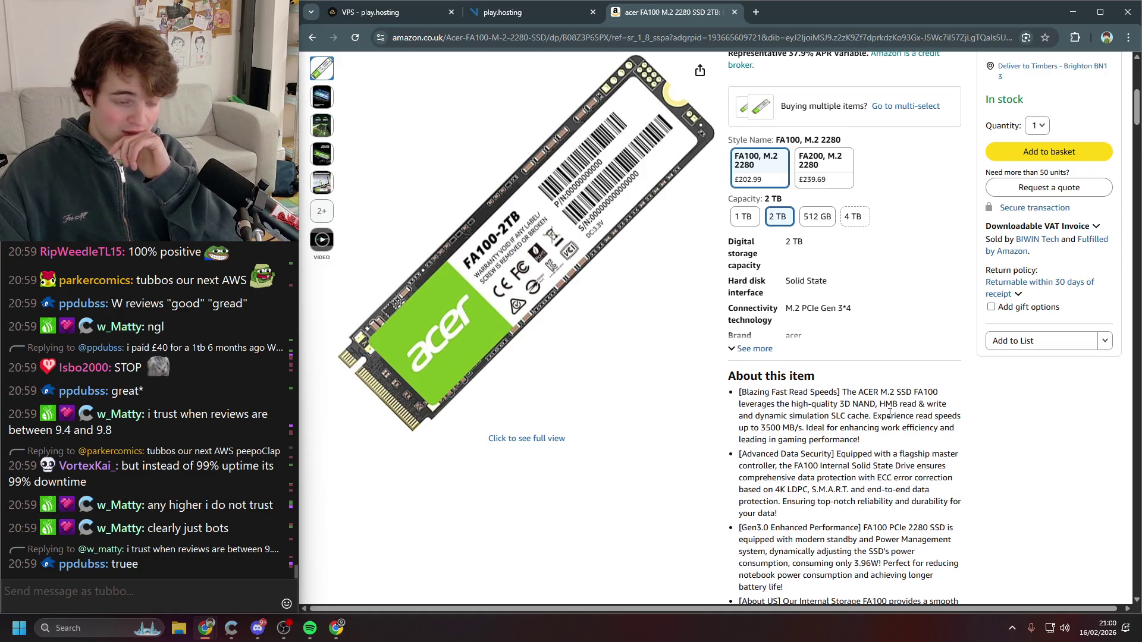
scroll(891, 410, down, 6)
scroll(880, 429, up, 15)
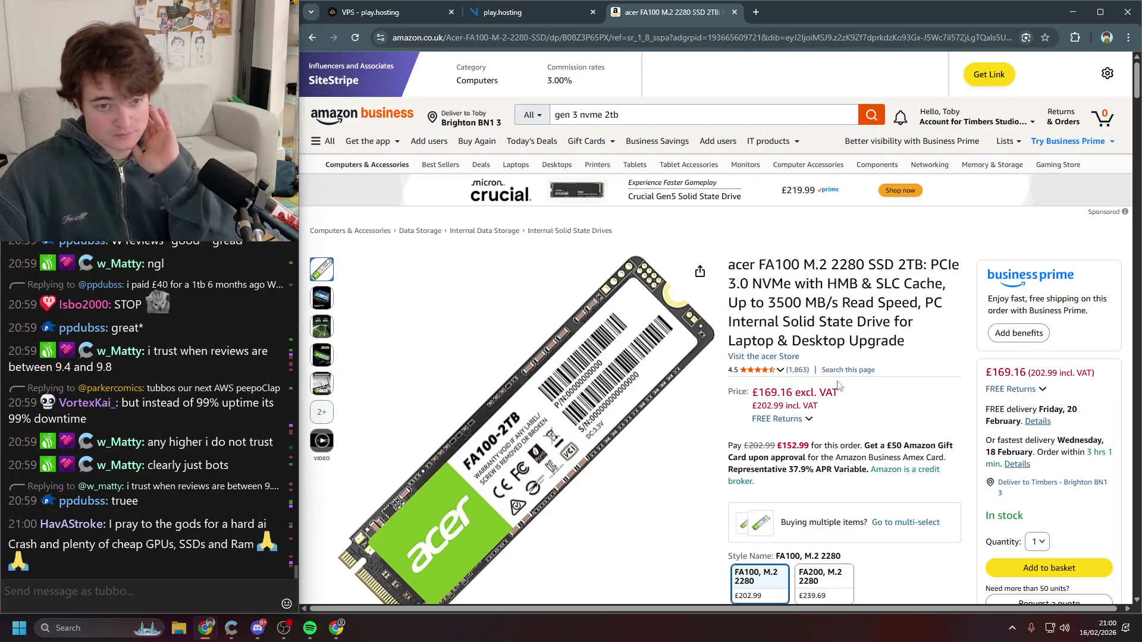
click(531, 17)
click(392, 22)
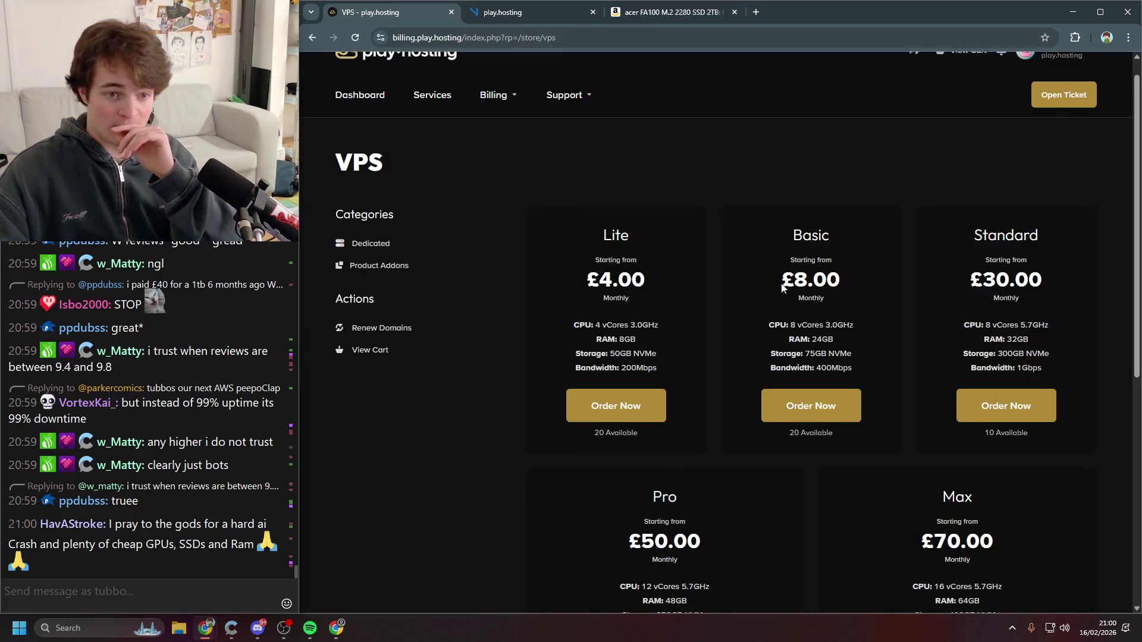
Compare the VPS plans from Lite at £4.00 to Max at £70.00, then open the admin Servers list.
scroll(780, 369, down, 6)
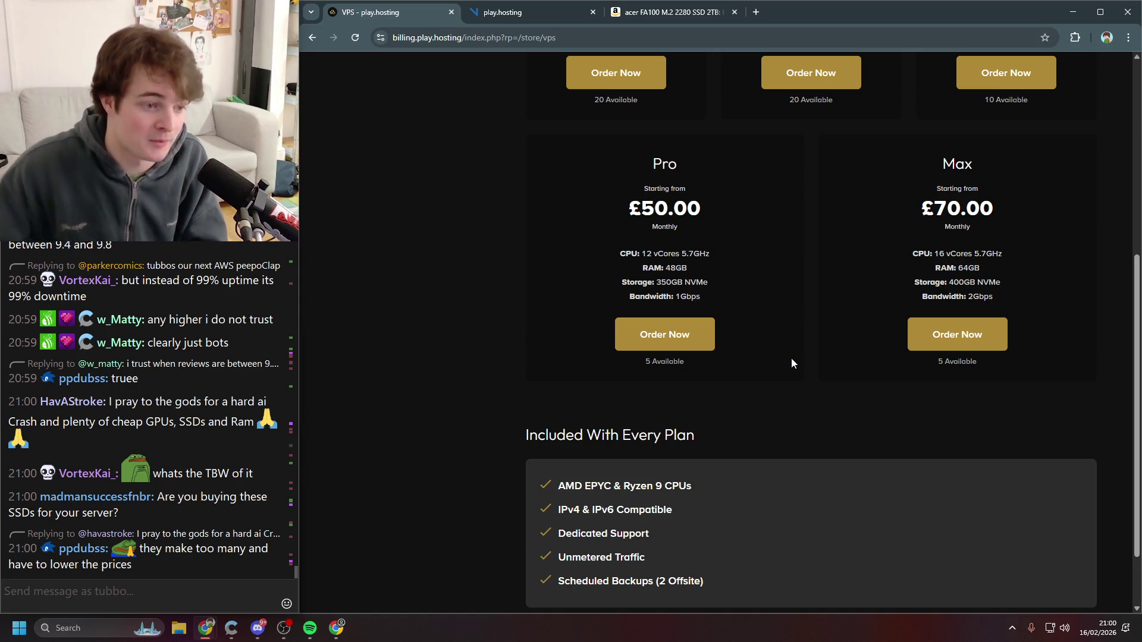
scroll(863, 255, up, 5)
scroll(862, 255, down, 7)
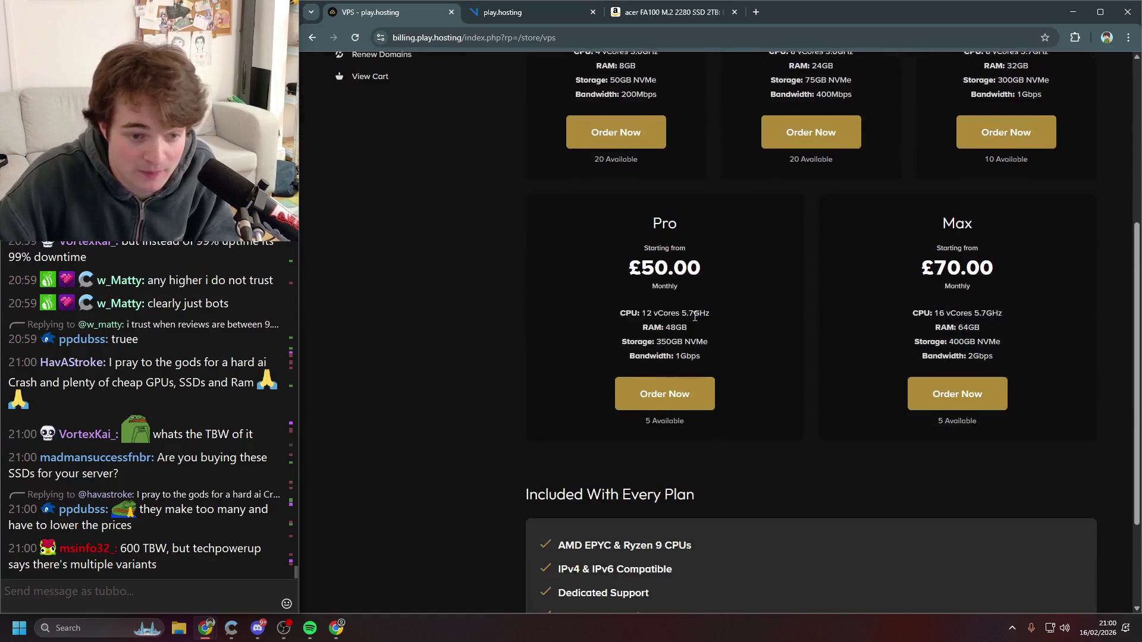
scroll(773, 371, up, 5)
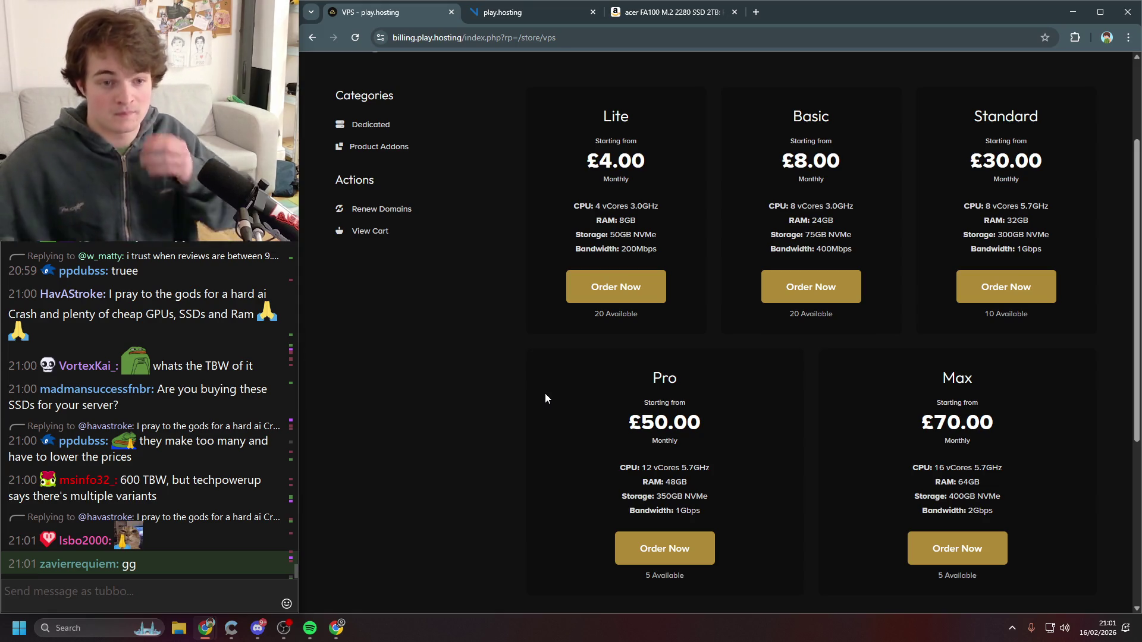
scroll(500, 331, up, 3)
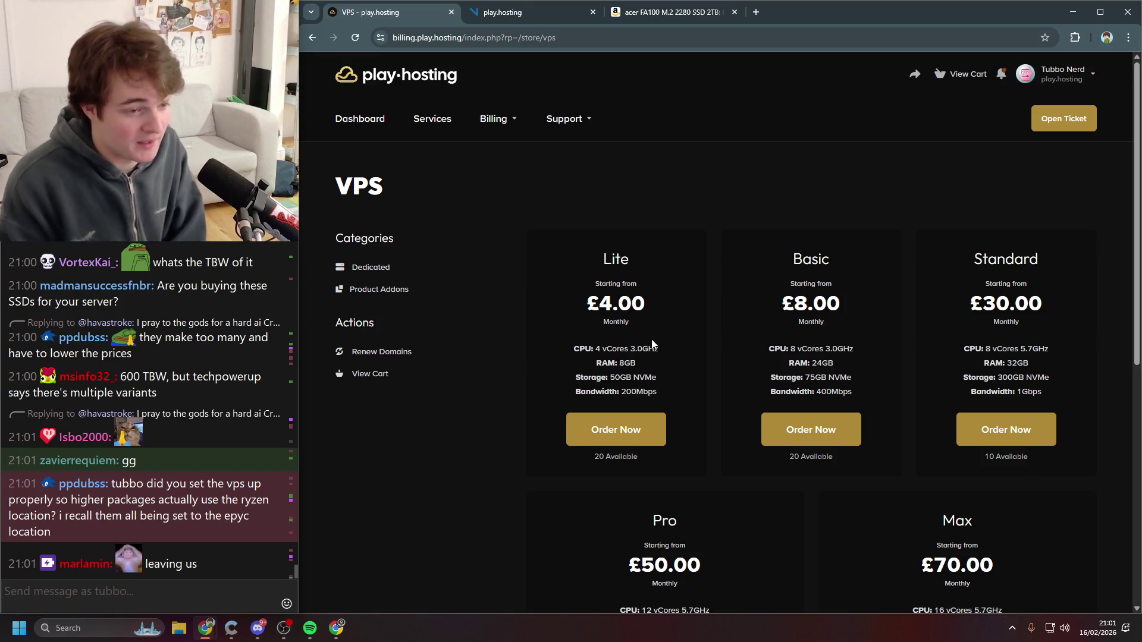
click(524, 12)
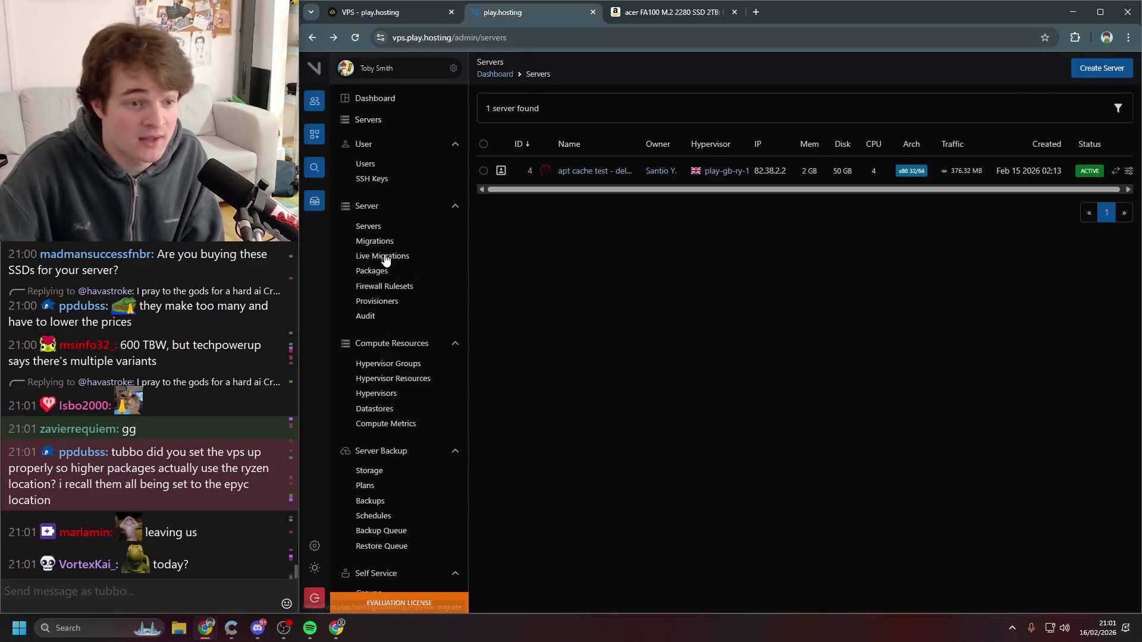
Open the server packages and review the VPS 3 package's settings.
click(429, 272)
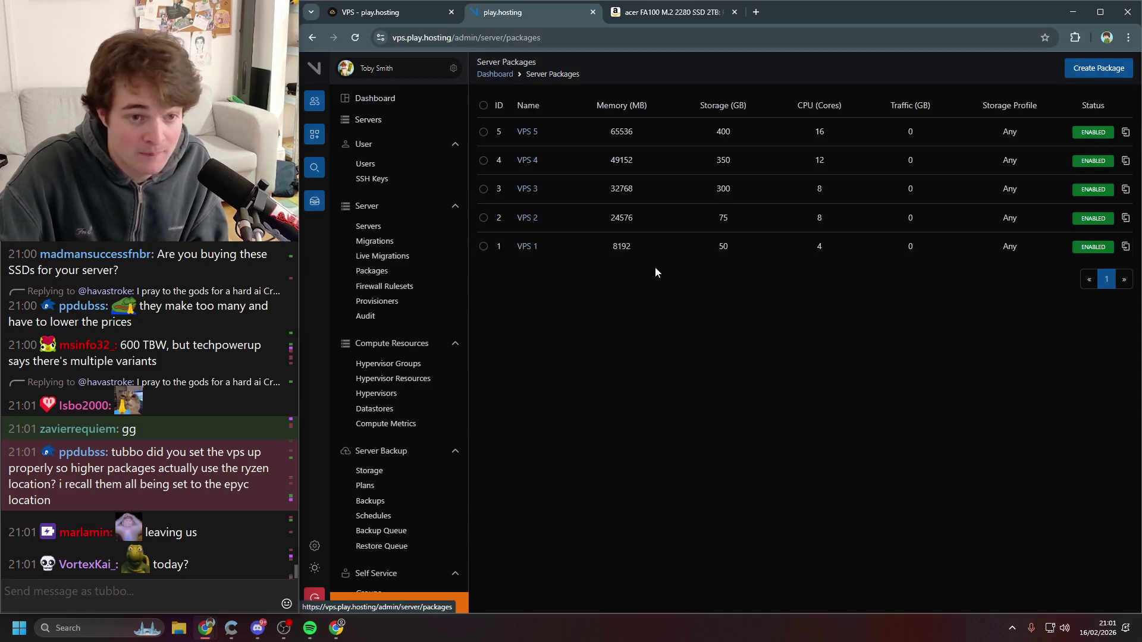
click(527, 188)
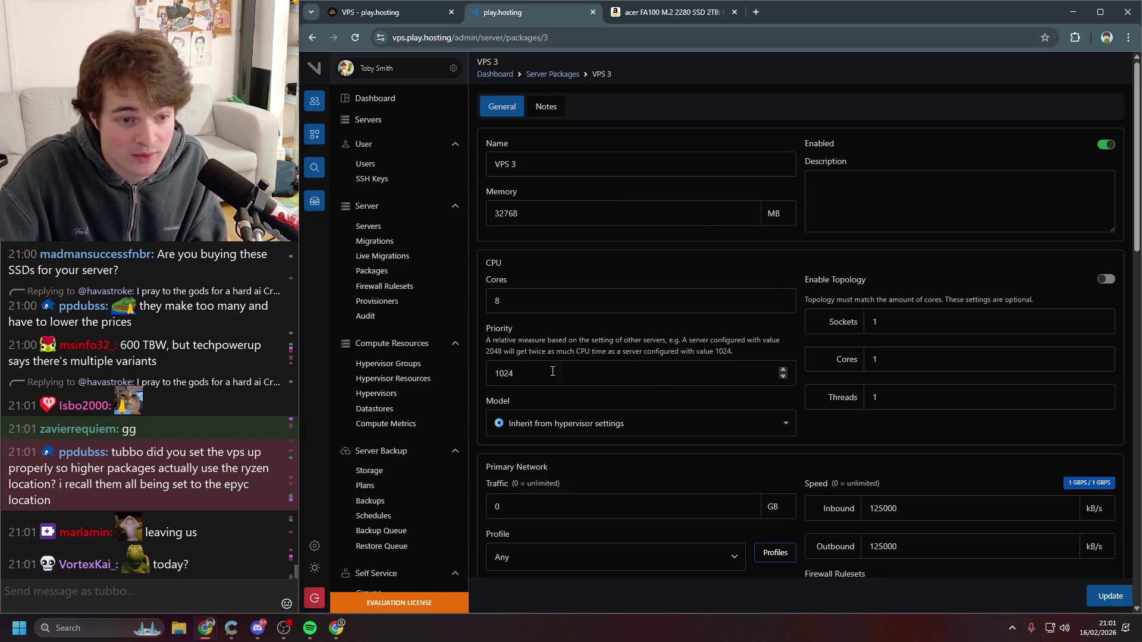
scroll(797, 405, down, 10)
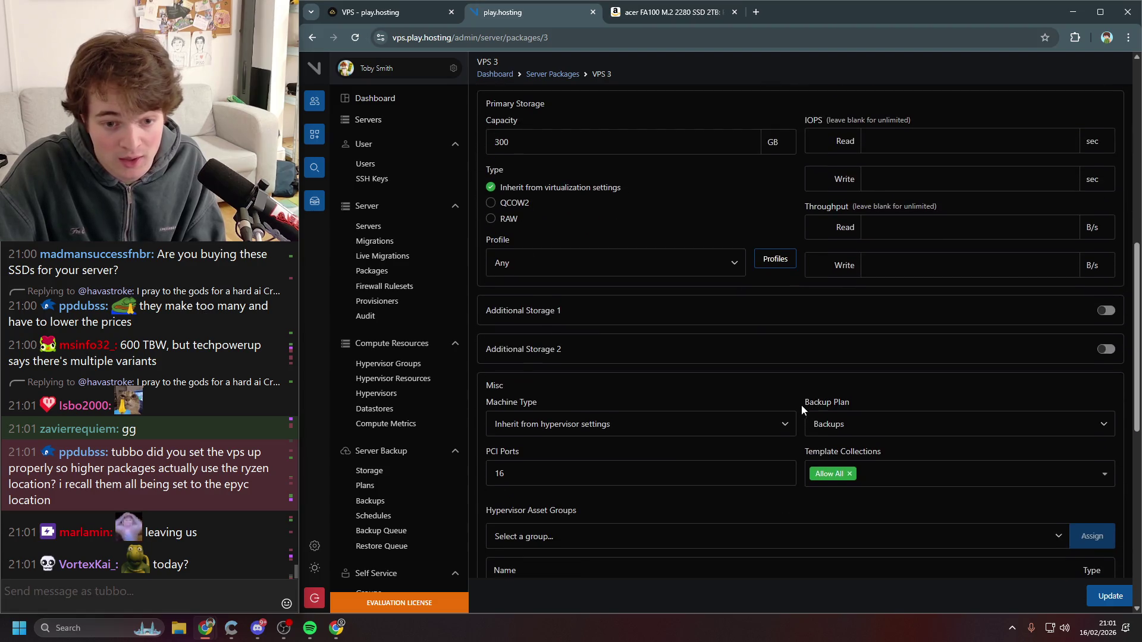
scroll(773, 354, down, 4)
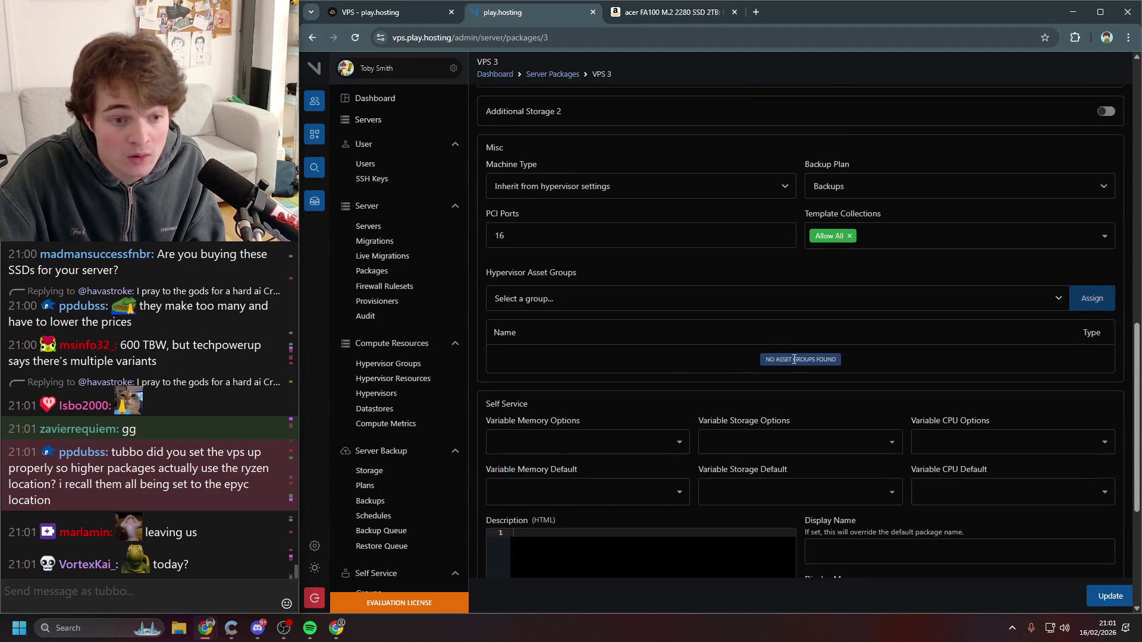
scroll(794, 360, down, 2)
scroll(695, 302, up, 7)
Return to Server Packages, then view the Hypervisors list and the Hypervisor Groups page.
key(alt+Left)
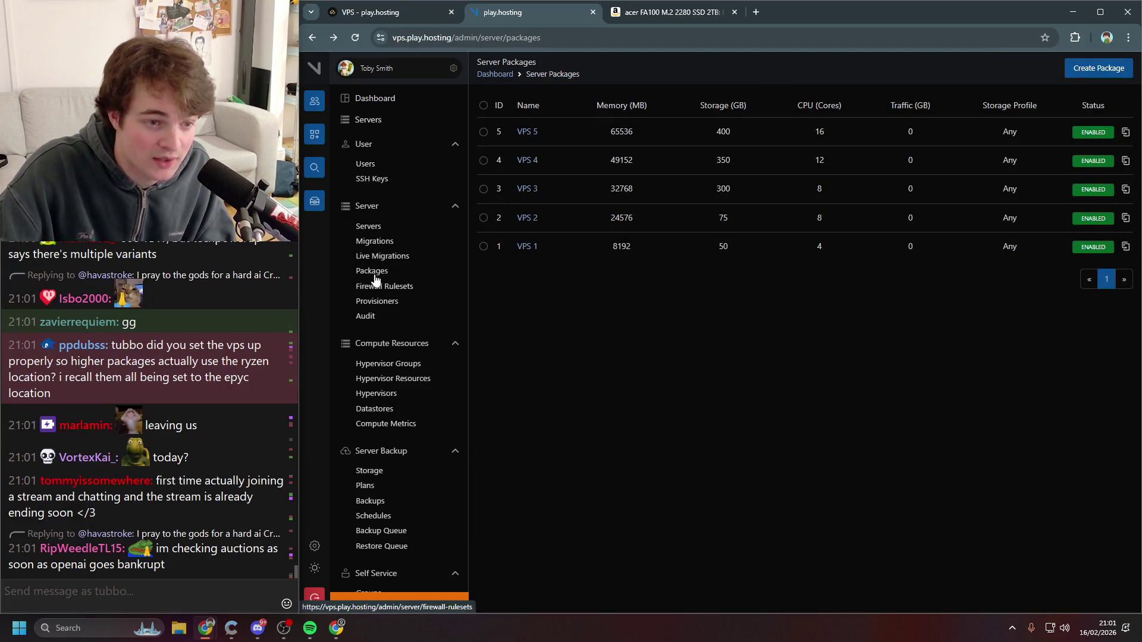
click(384, 394)
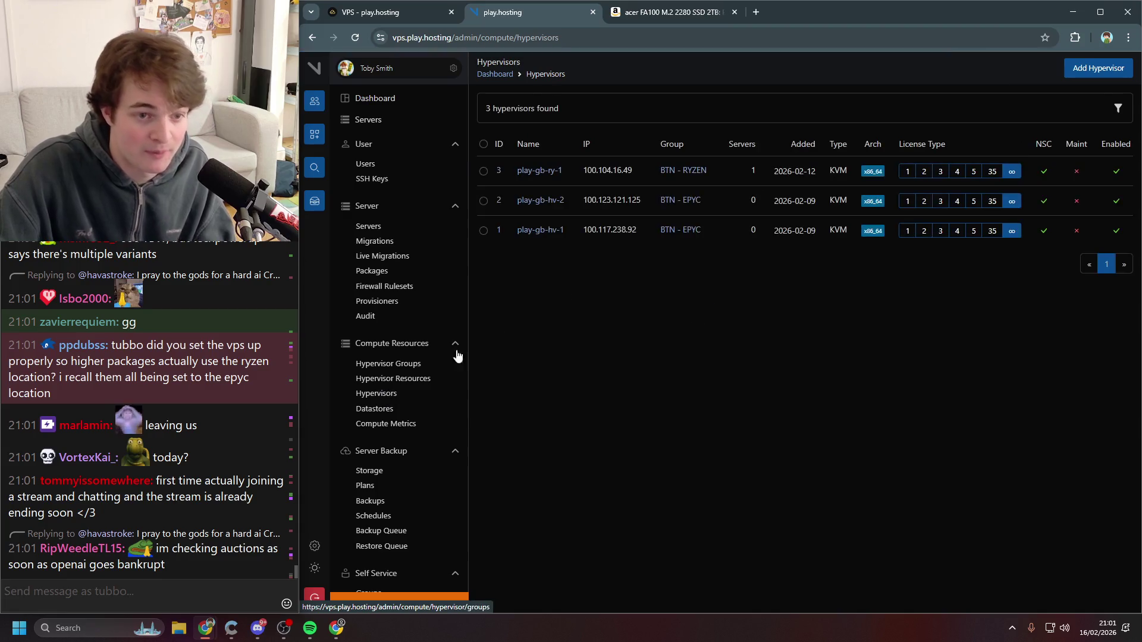
click(392, 364)
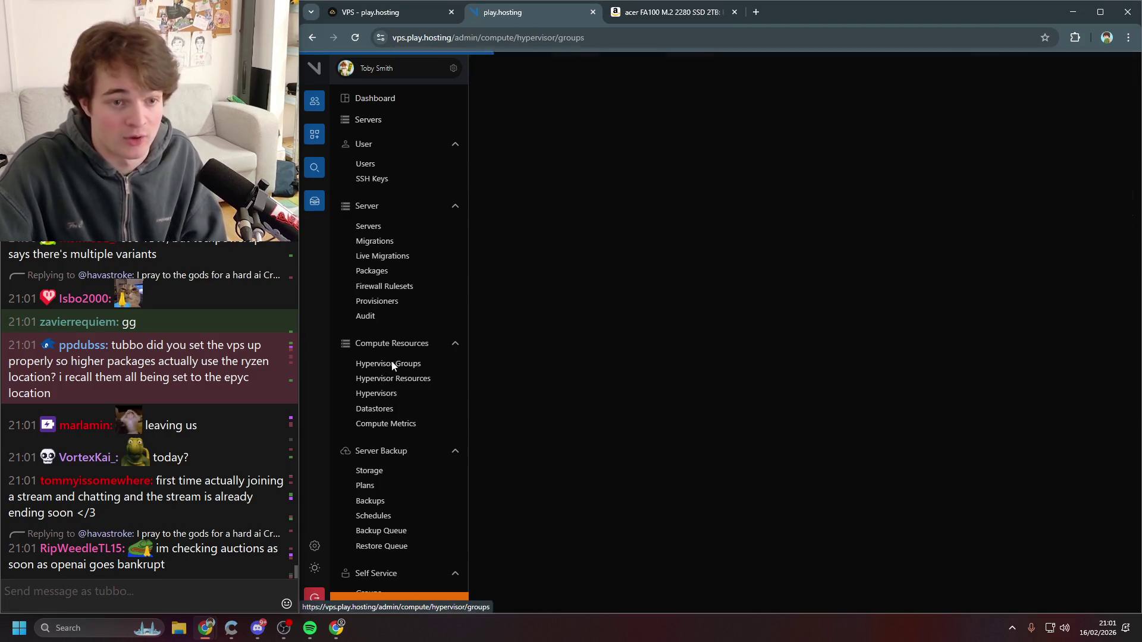
Load billing.play.hosting/admin in a new tab to reach the WHMCS admin dashboard.
click(754, 17)
text(wh)
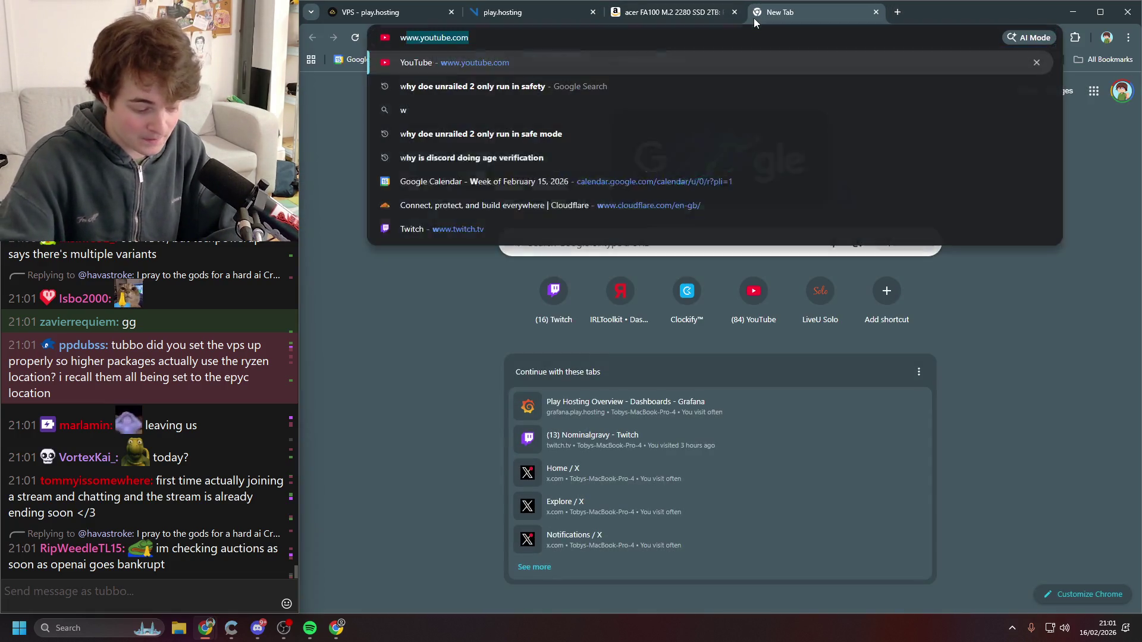
key(BackSpace)
key(BackSpace)
key(BackSpace)
text(bill)
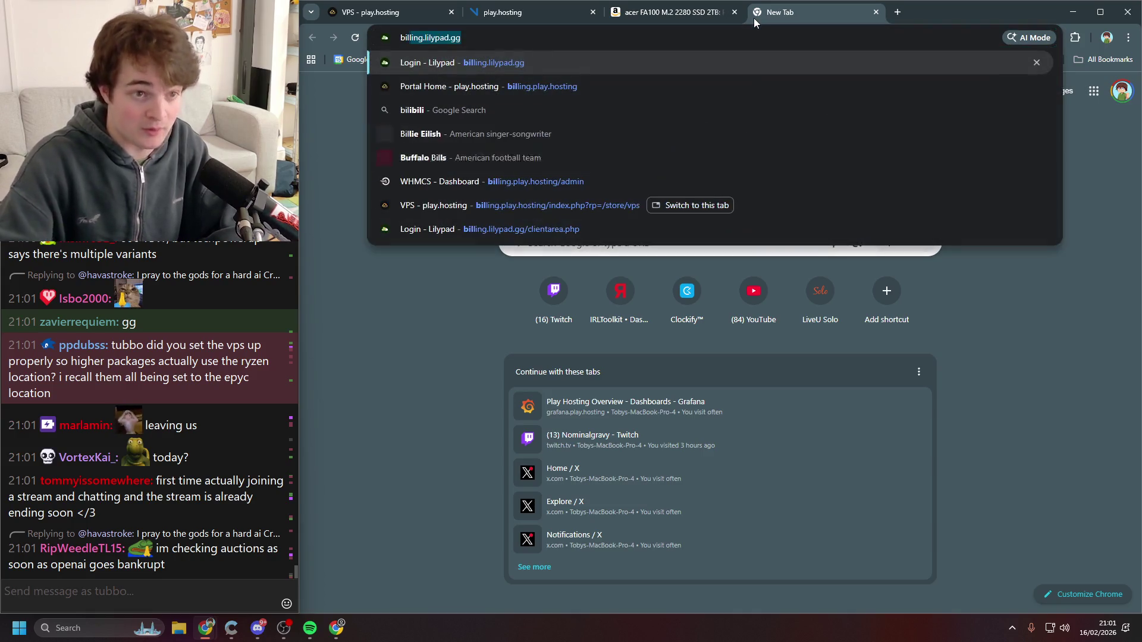
key(Down)
key(Return)
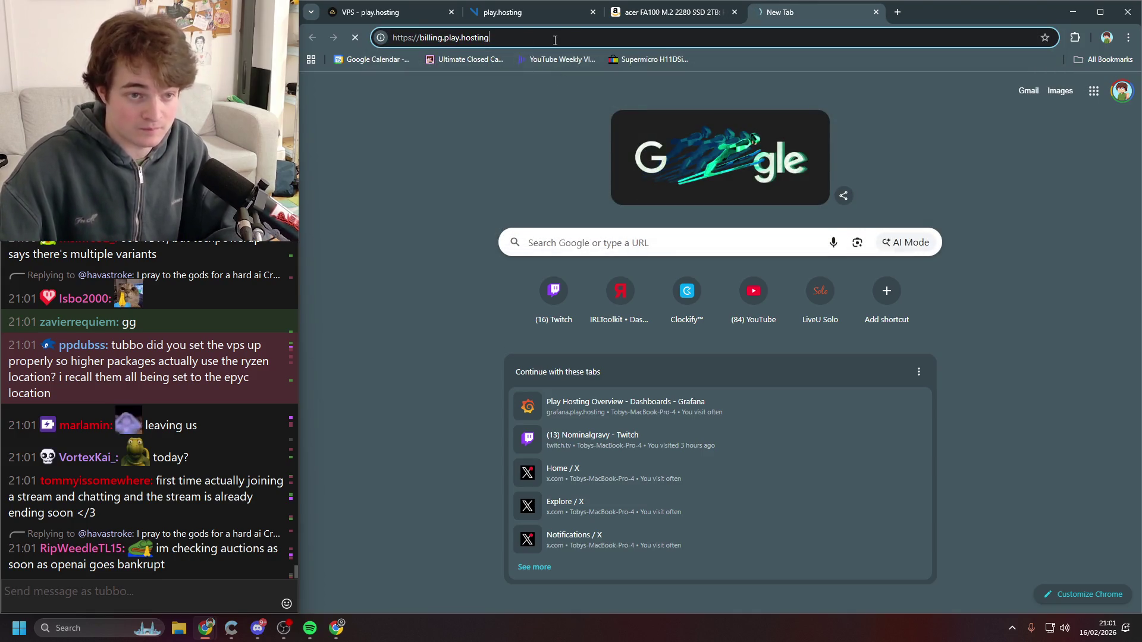
click(555, 37)
text(adm)
key(Return)
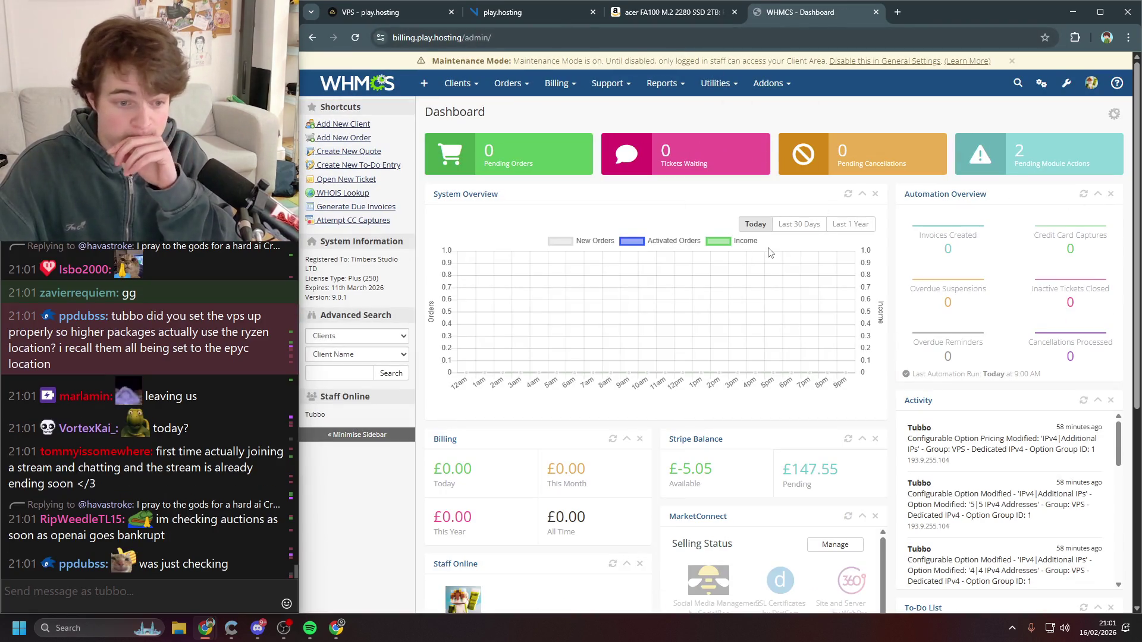
Open the Standard VPS product under System Settings > Products/Services and view its Custom Fields and Module Settings.
mouse_move(1067, 83)
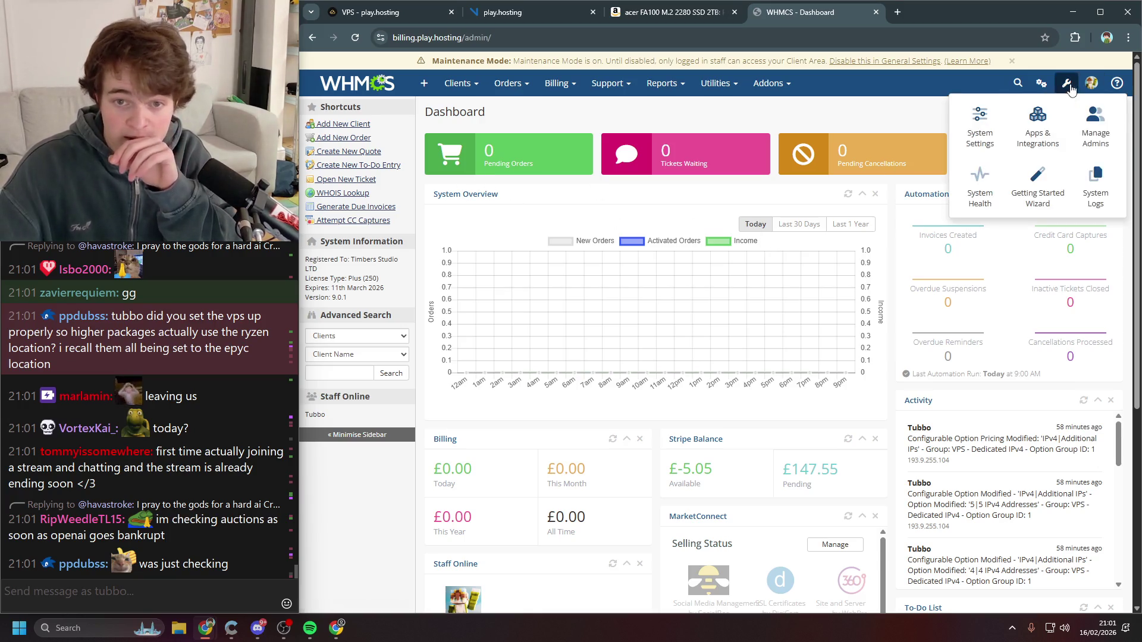
click(979, 126)
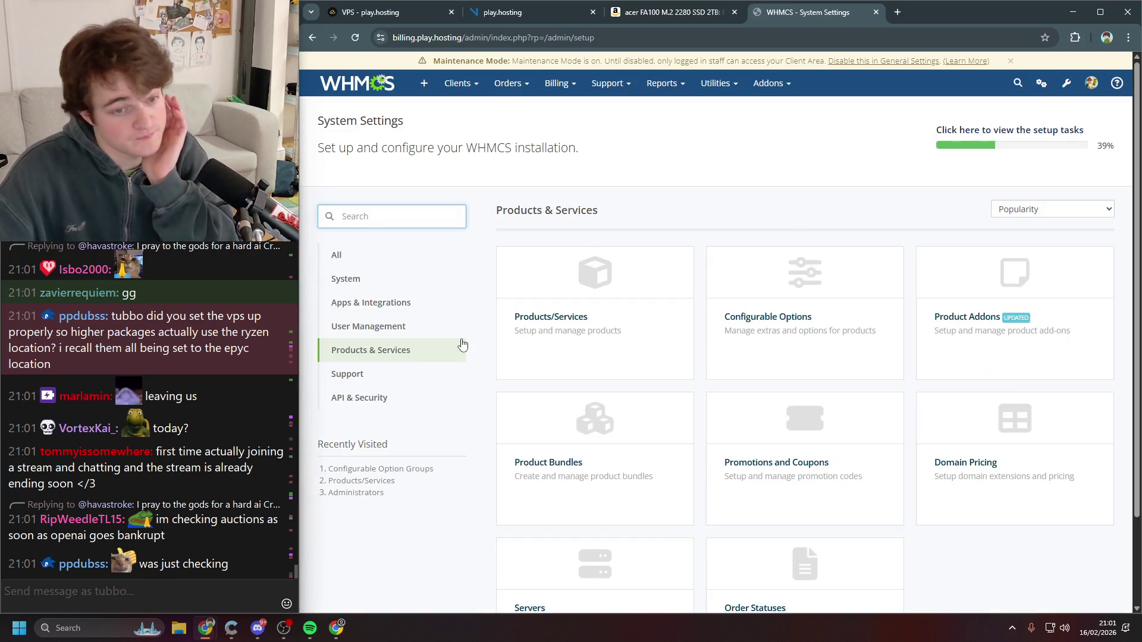
click(590, 303)
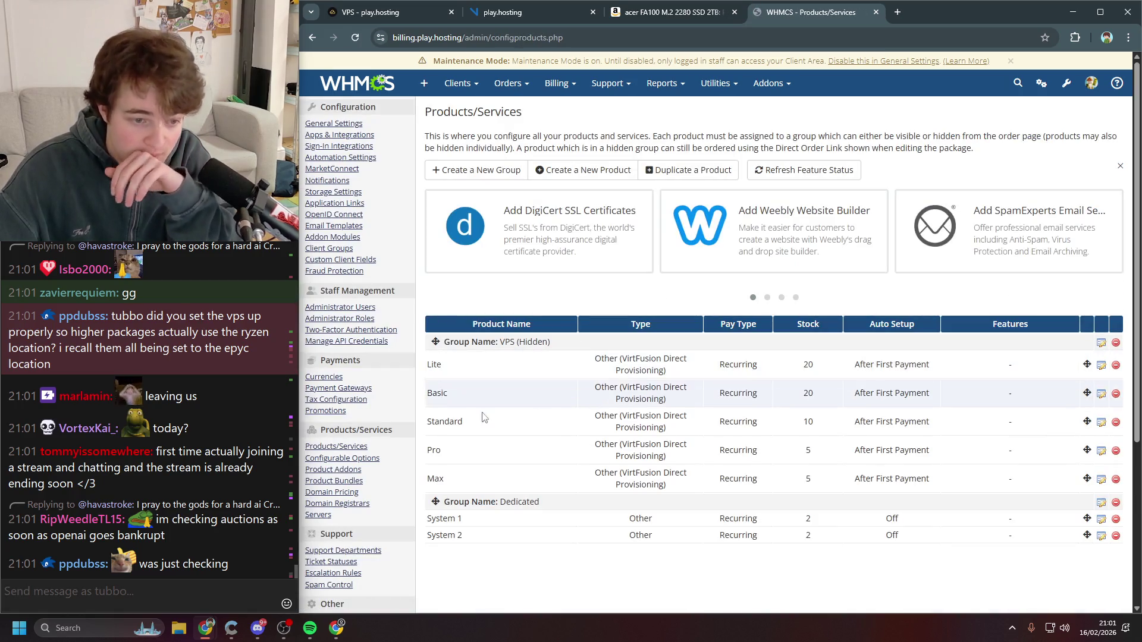
click(1101, 423)
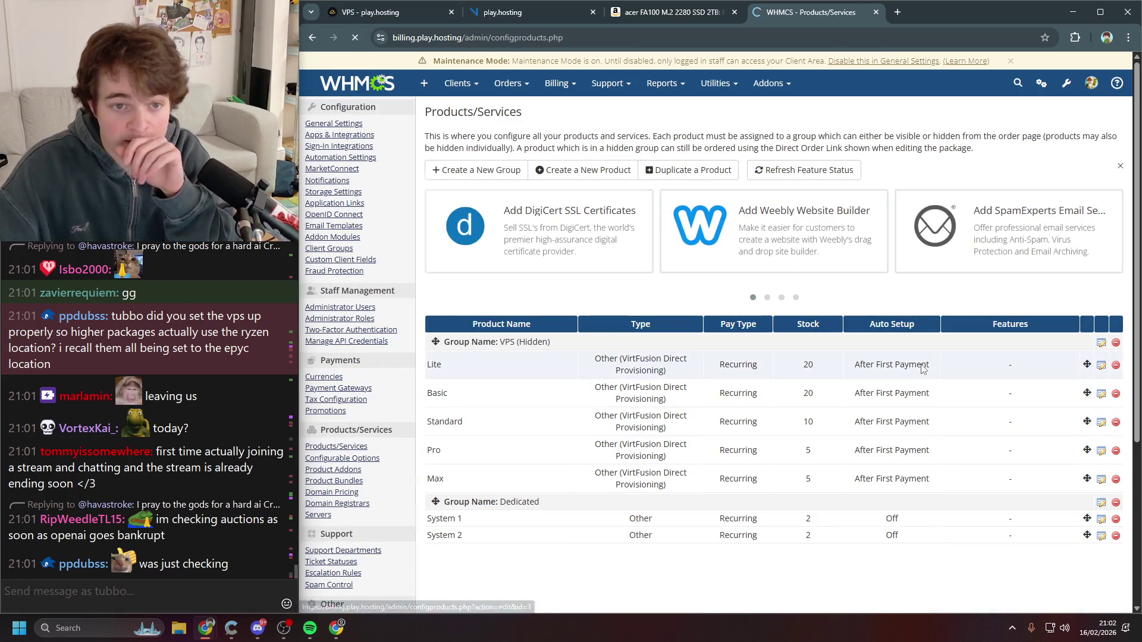
click(613, 161)
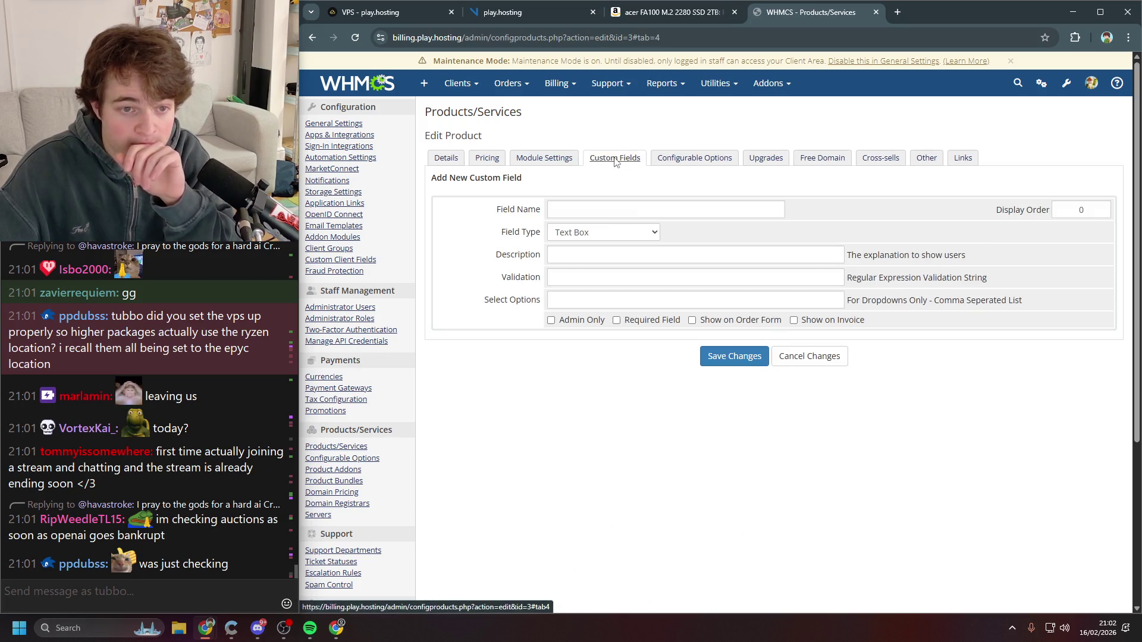
click(542, 160)
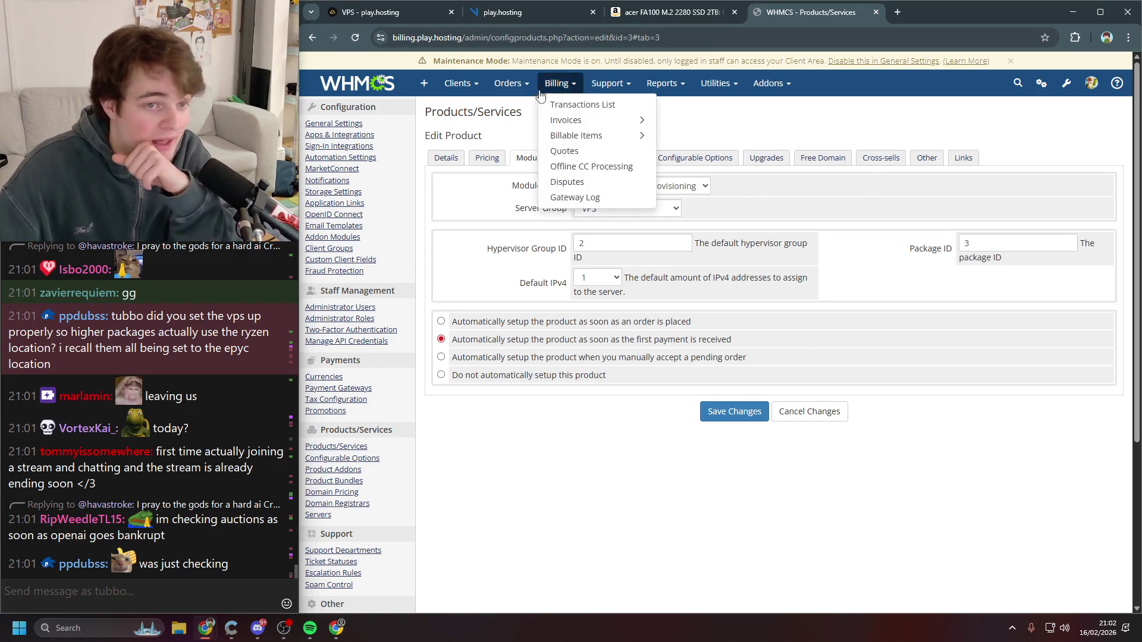
Close the WHMCS admin tab and return to the play.hosting VPS store page.
key(alt+Left)
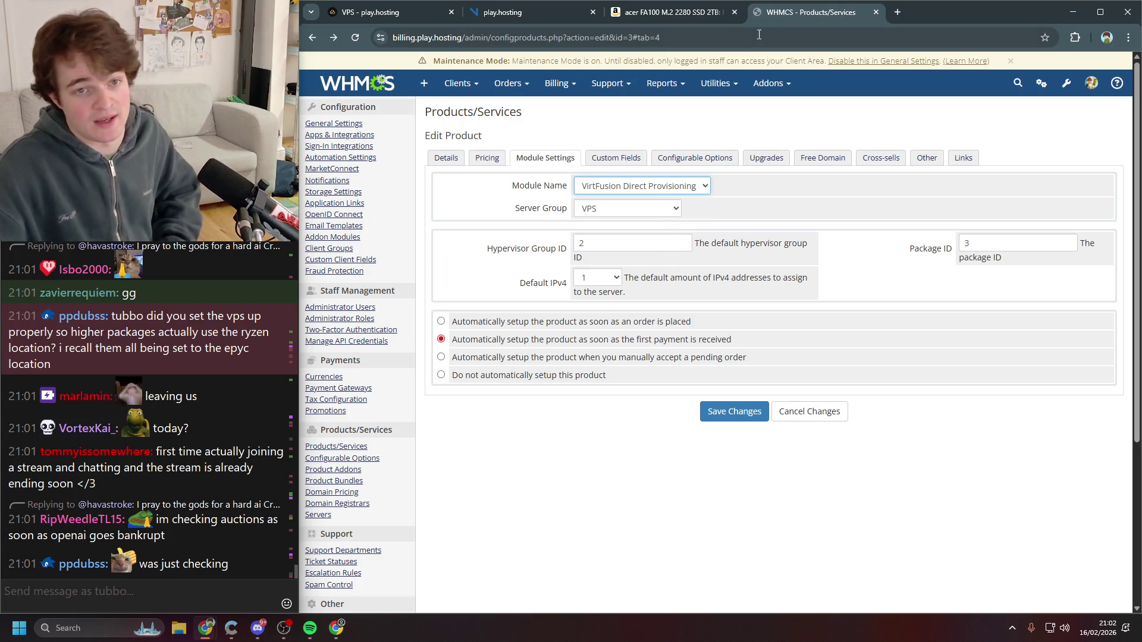
click(876, 11)
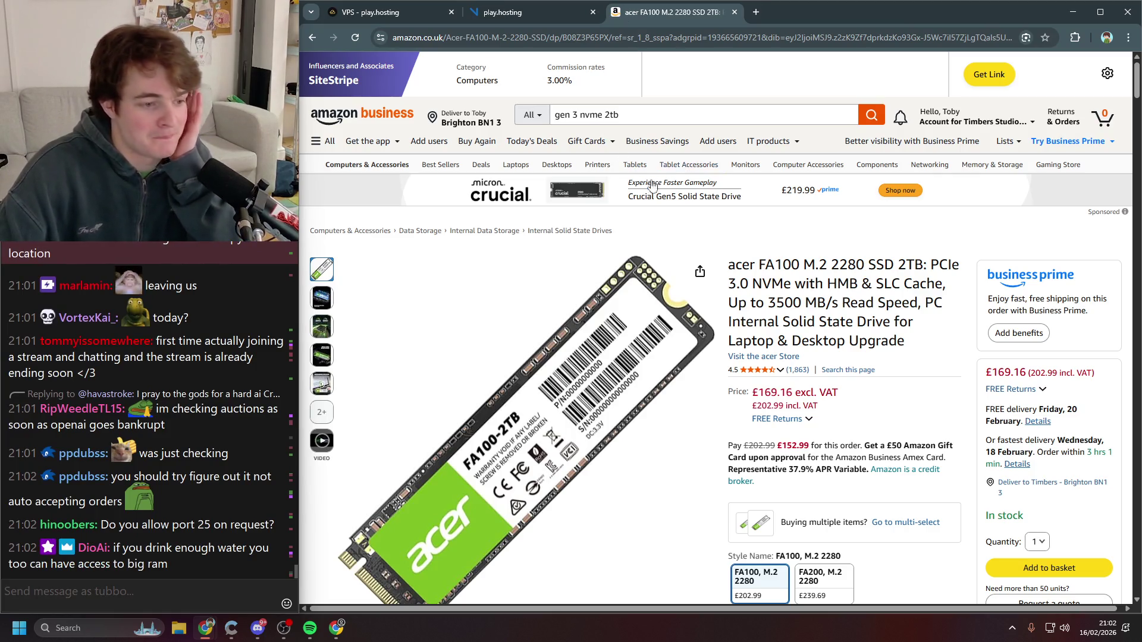
click(419, 12)
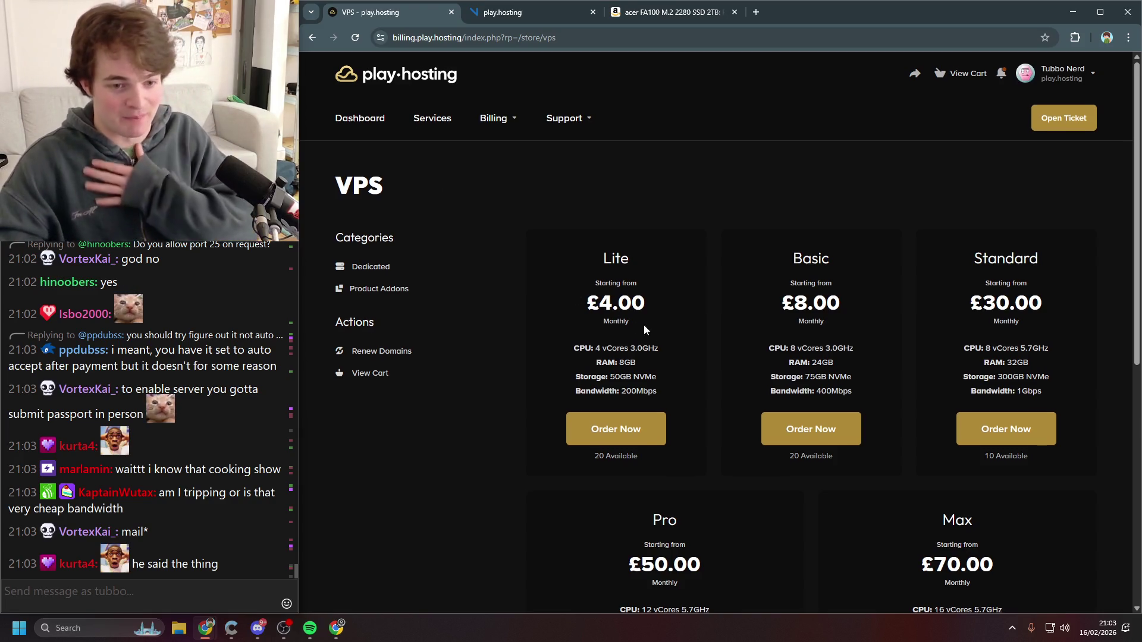
scroll(701, 354, down, 2)
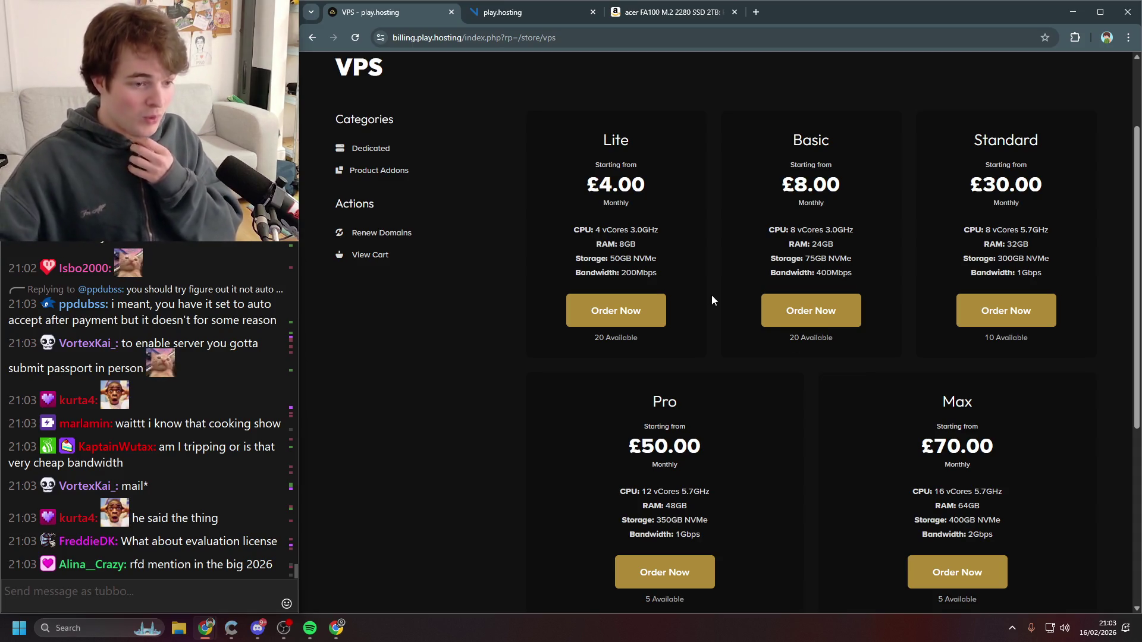
scroll(493, 373, down, 5)
scroll(485, 548, up, 7)
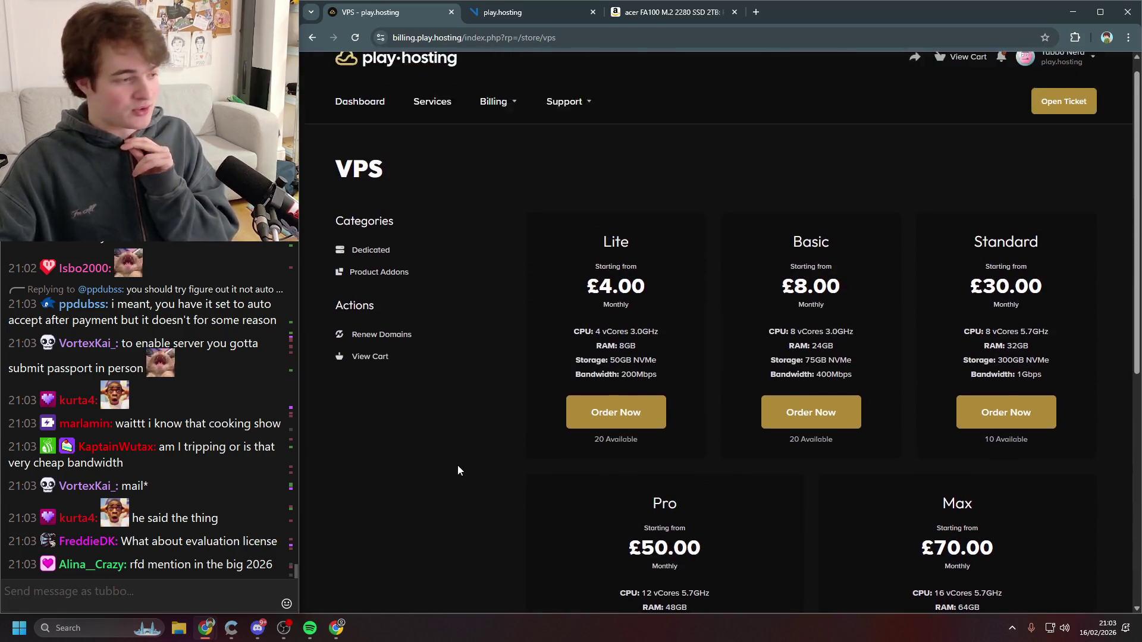